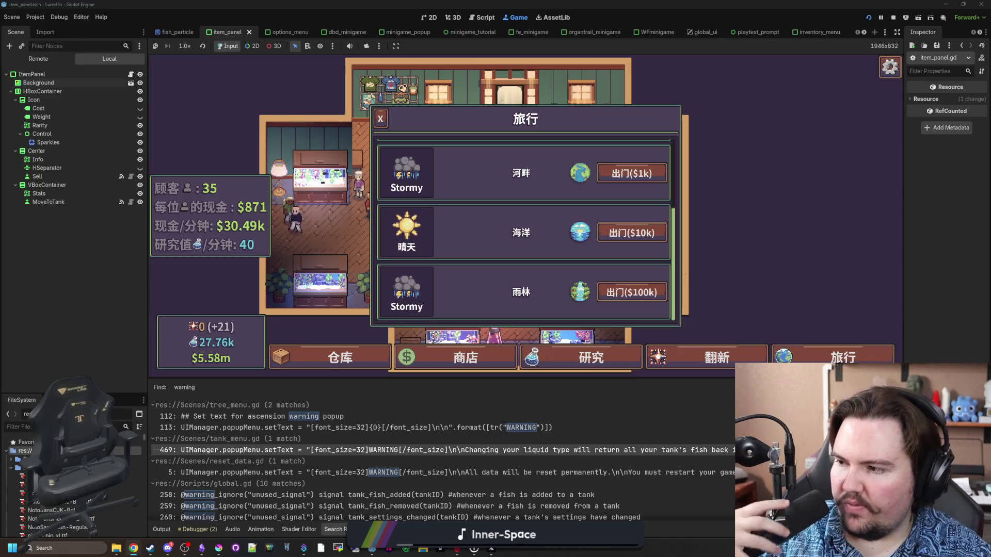
Step: Close the game's 旅行 travel window
mouse_move(423, 223)
scroll(422, 223, "up", 2)
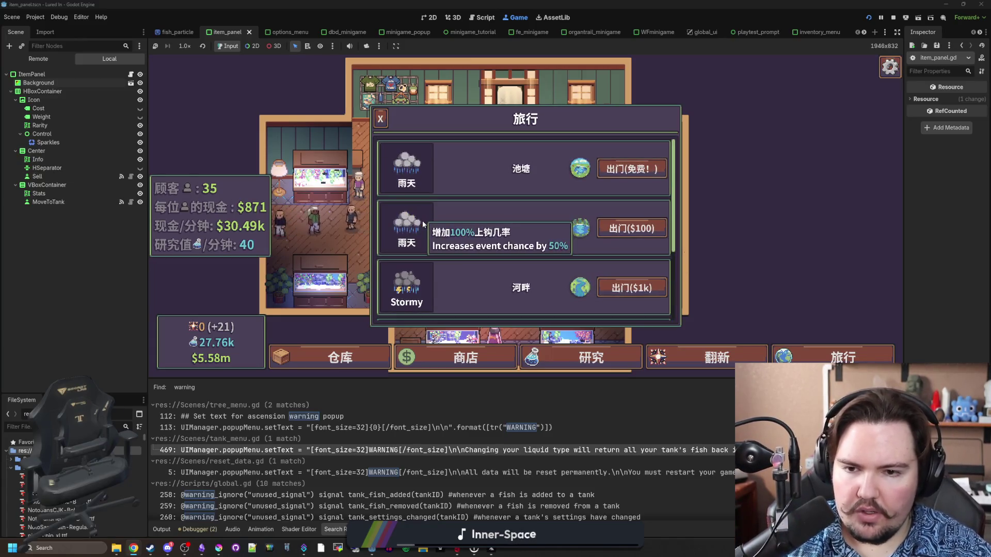
mouse_move(422, 167)
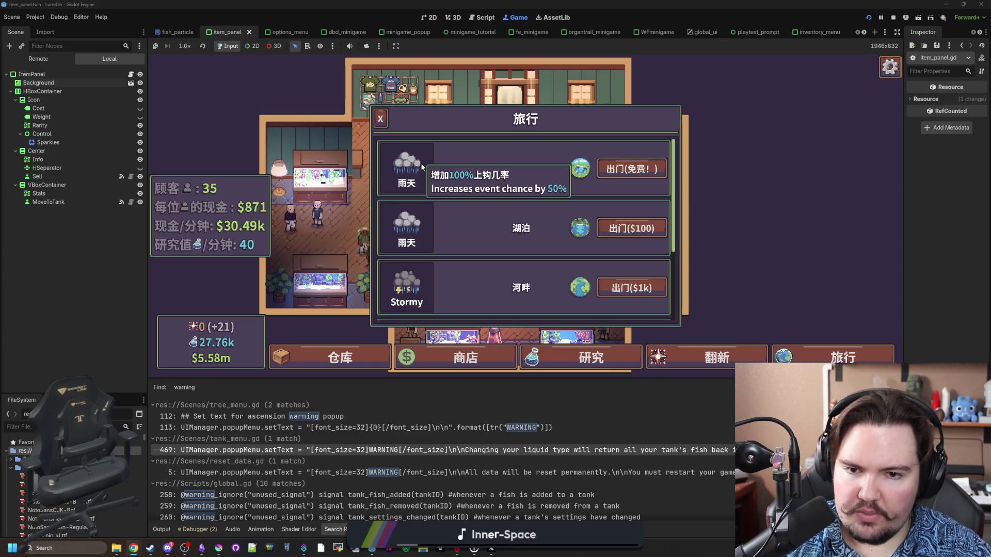
left_click(381, 119)
Step: Browse the shop's 市场营销, 装备 and 装饰品 upgrade tabs, then open the 仓库 warehouse
left_click(424, 351)
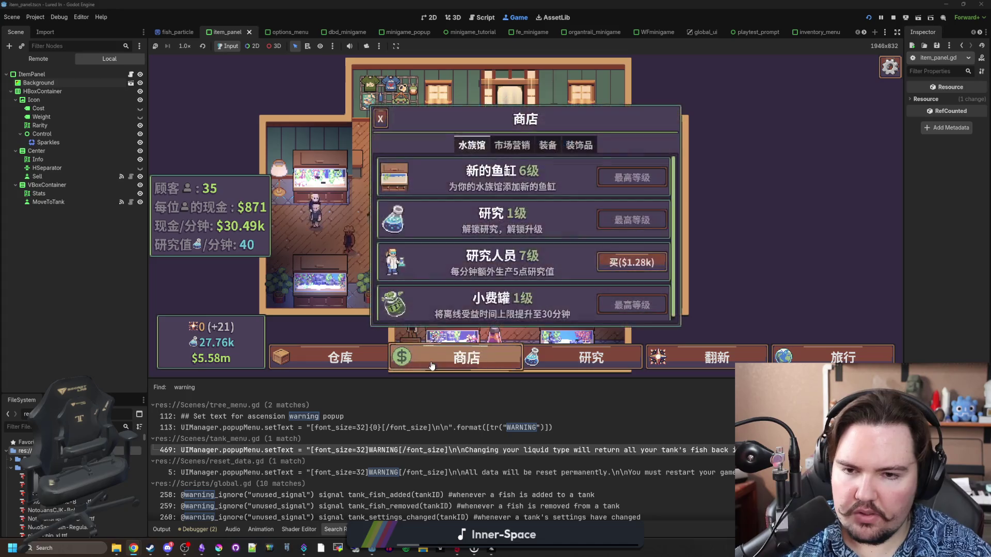
left_click(512, 145)
left_click(547, 145)
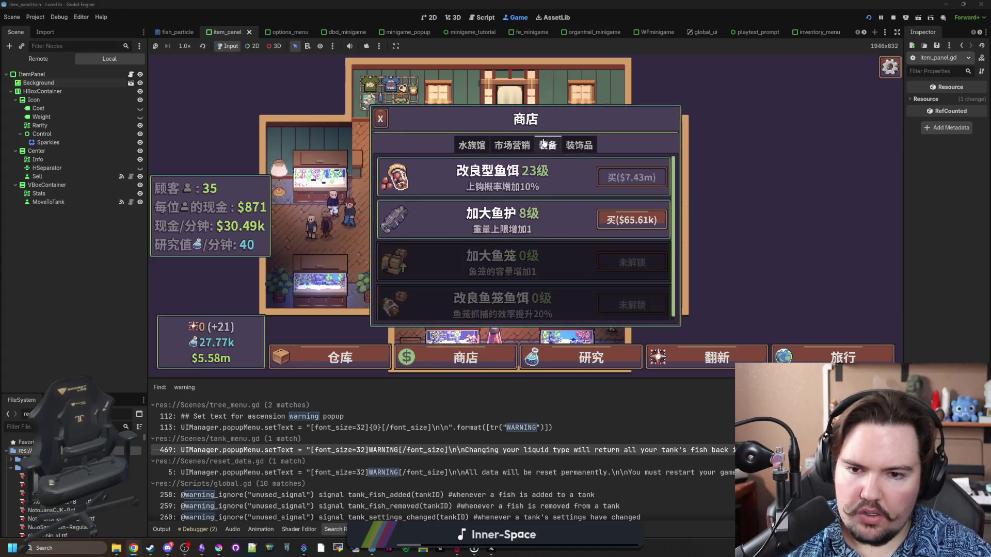
left_click(573, 145)
scroll(522, 232, "down", 5)
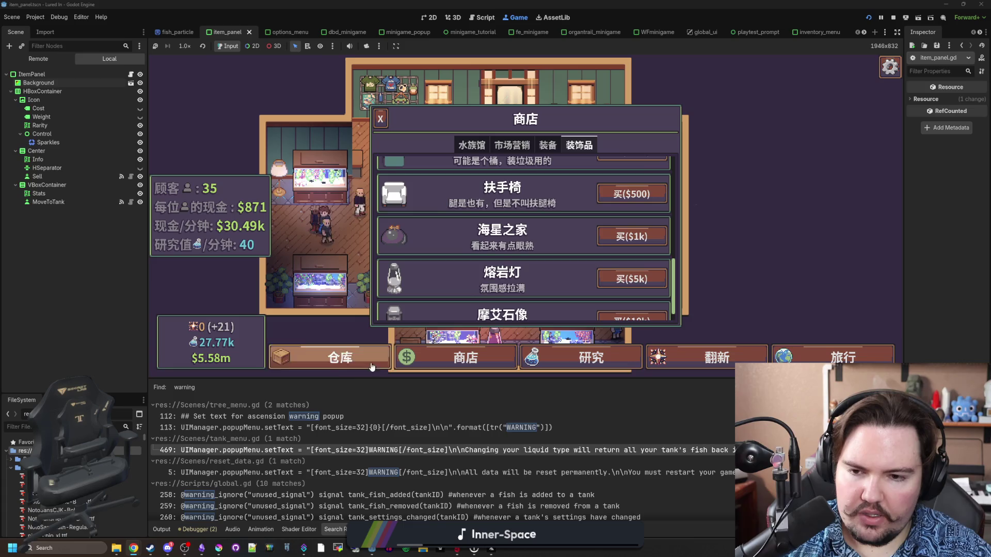
left_click(354, 367)
scroll(487, 237, "down", 3)
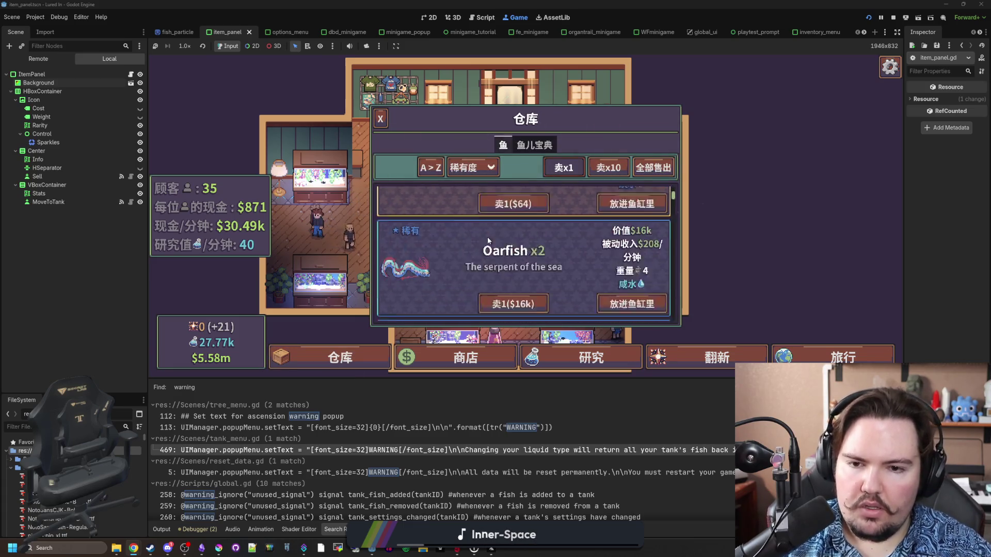
Step: Scroll through the warehouse fish list, then go via 旅行 to the 翻新 renovation tree
scroll(487, 237, "down", 1)
scroll(509, 215, "up", 1)
scroll(516, 227, "down", 1)
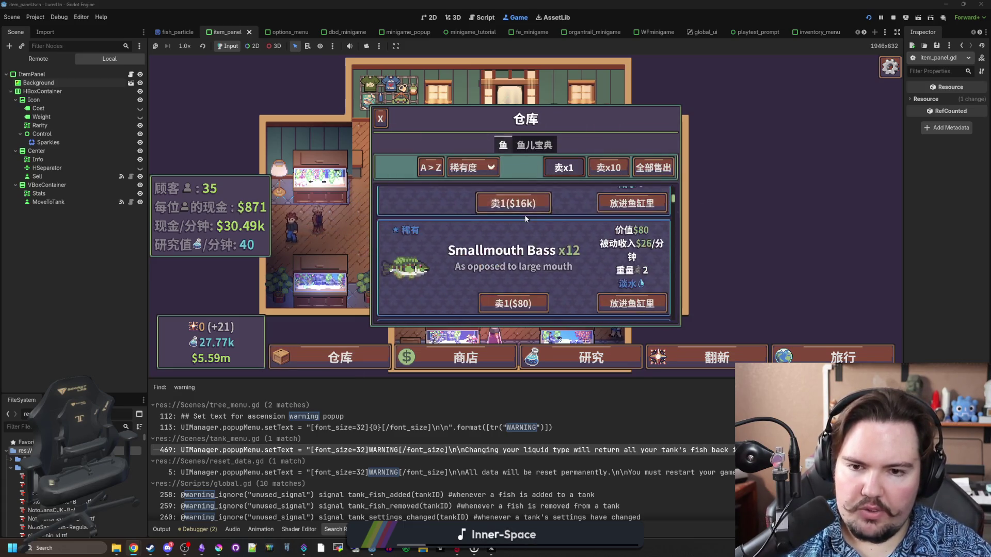
scroll(525, 242, "down", 5)
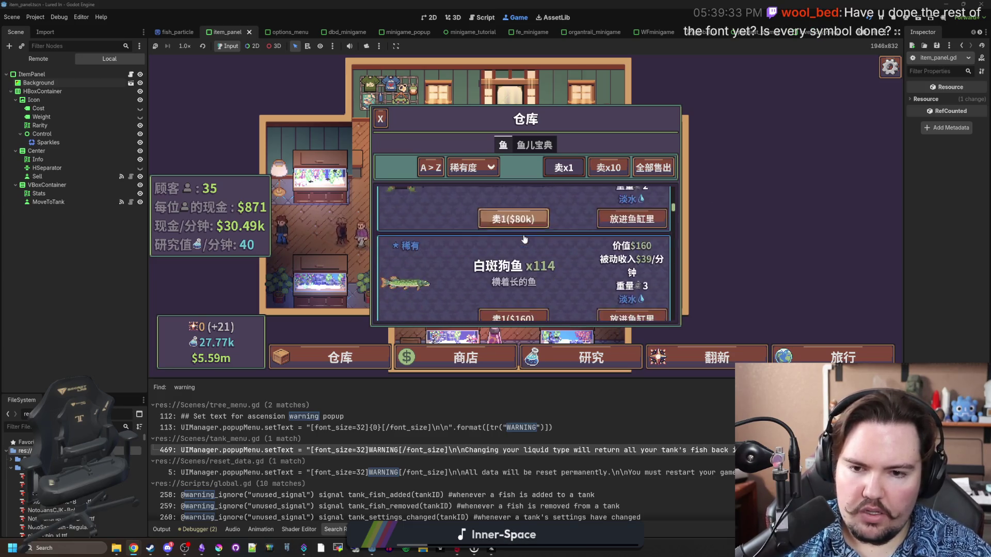
scroll(539, 250, "down", 10)
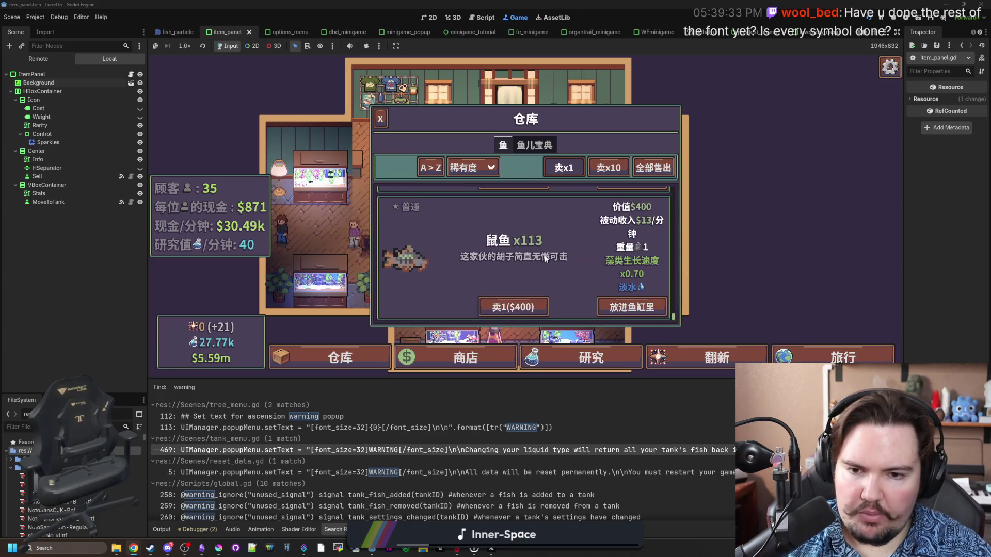
scroll(640, 272, "up", 1)
scroll(640, 258, "down", 1)
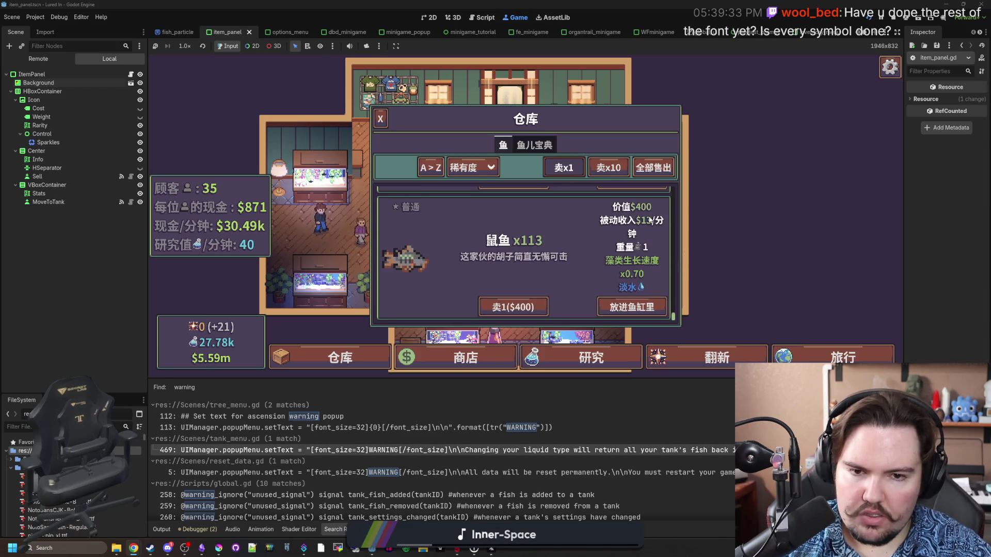
left_click(839, 357)
left_click(725, 357)
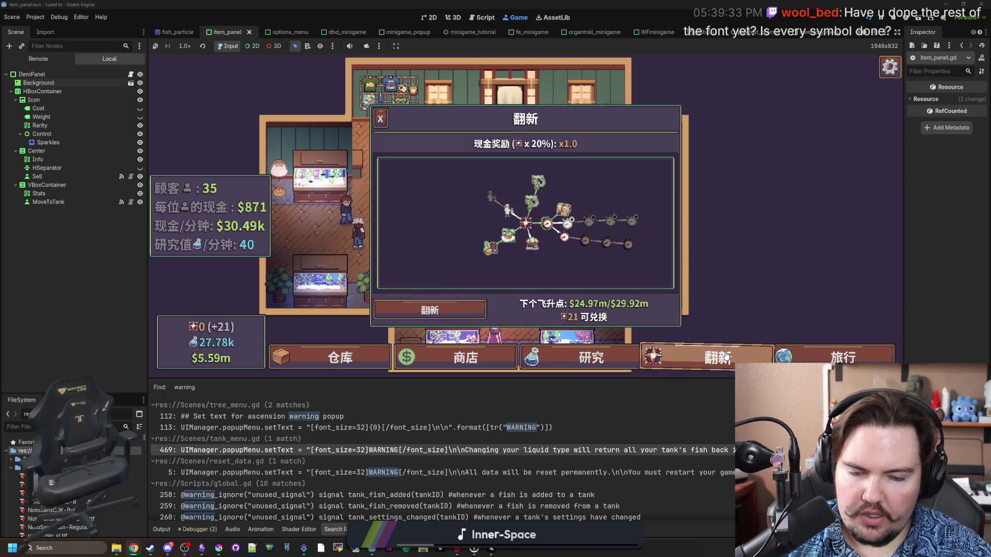
mouse_move(570, 231)
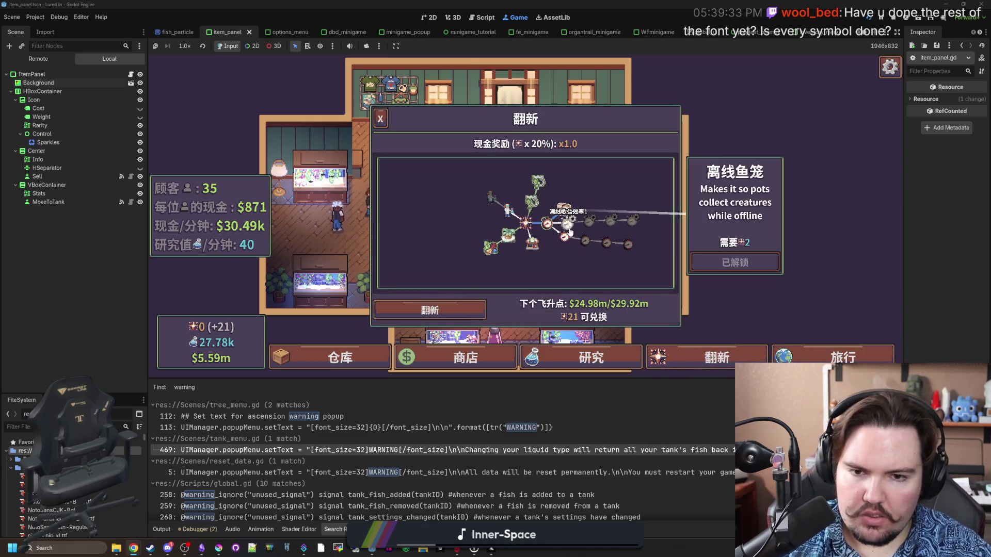
scroll(598, 199, "up", 2)
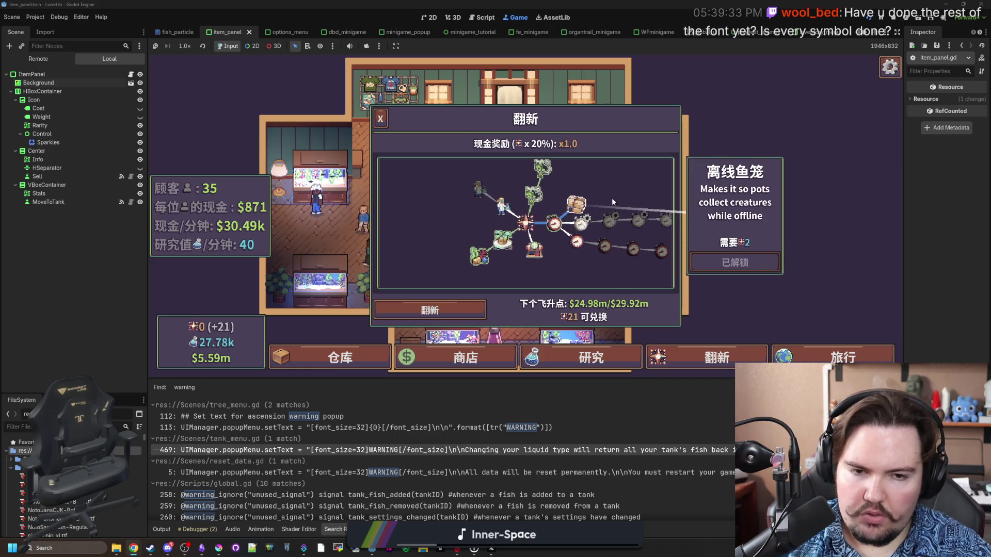
left_click_drag(577, 209, 571, 210)
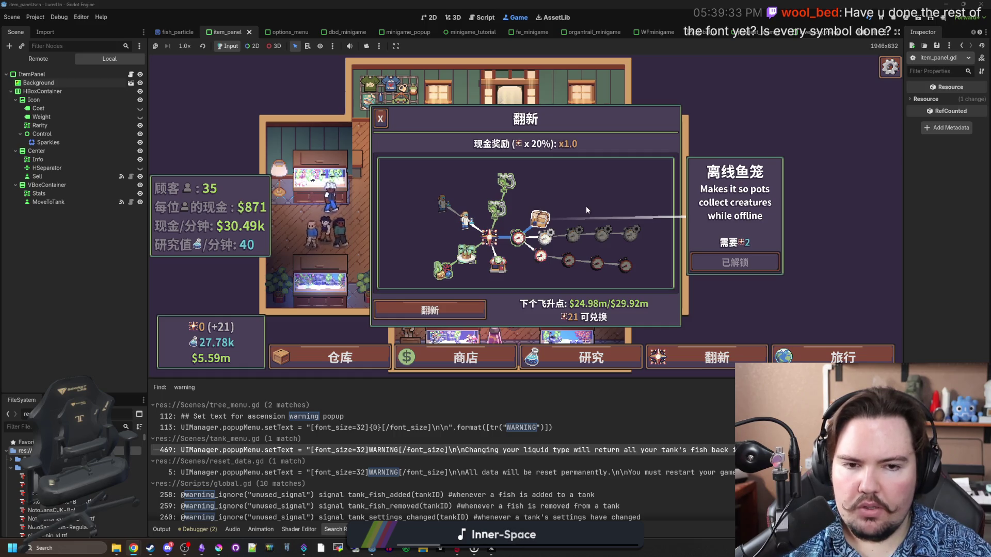
mouse_move(496, 208)
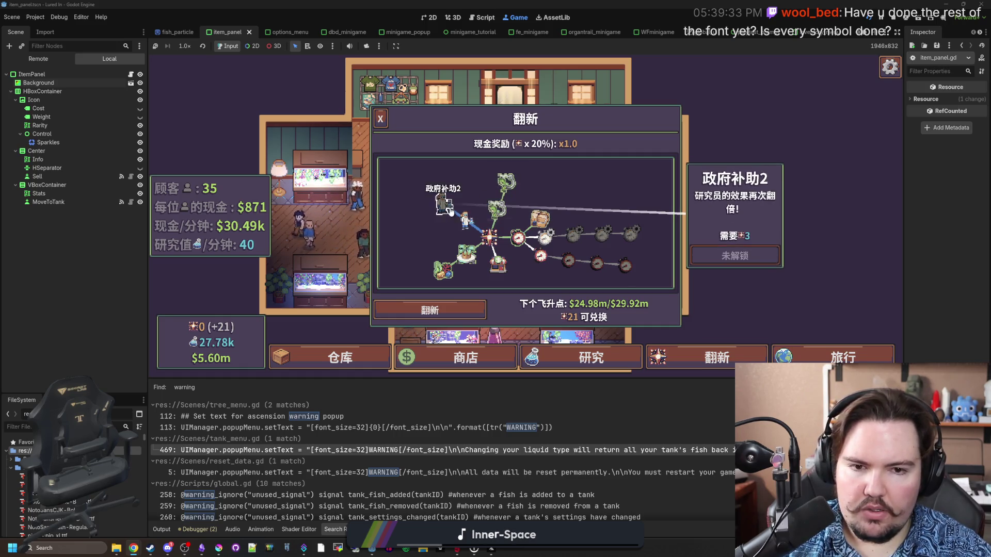
mouse_move(487, 252)
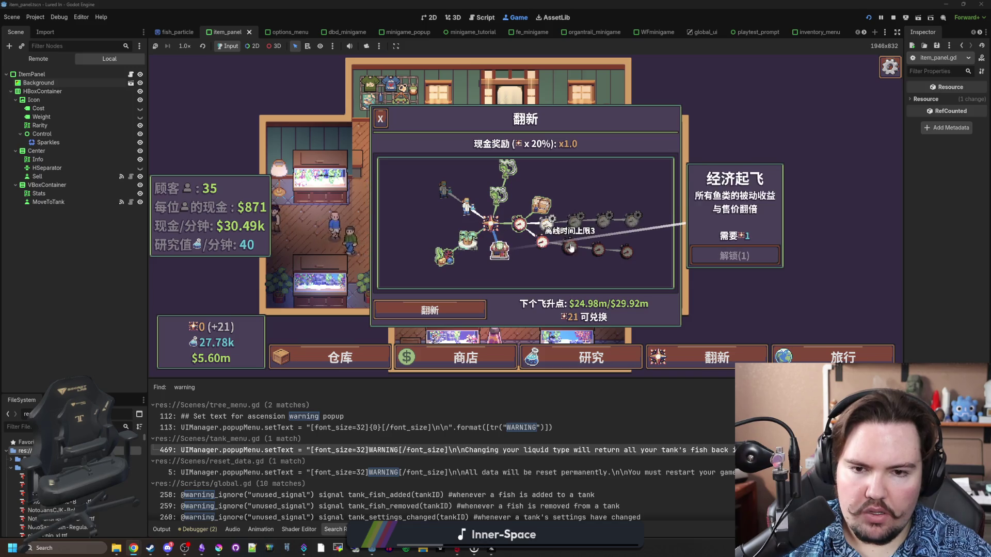
mouse_move(540, 205)
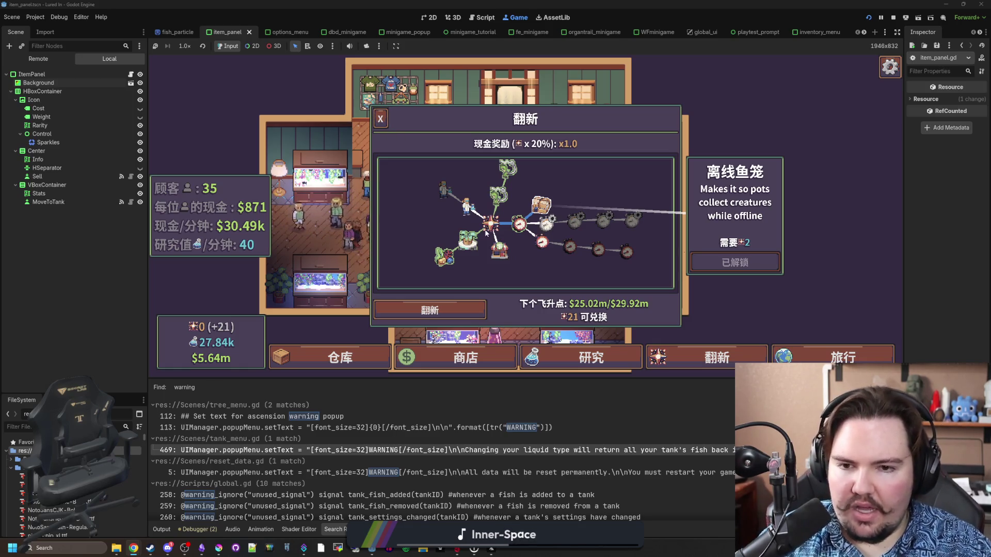
Step: Zoom the 翻新 skill tree in and out, then close it back to the shop floor
scroll(490, 226, "up", 3)
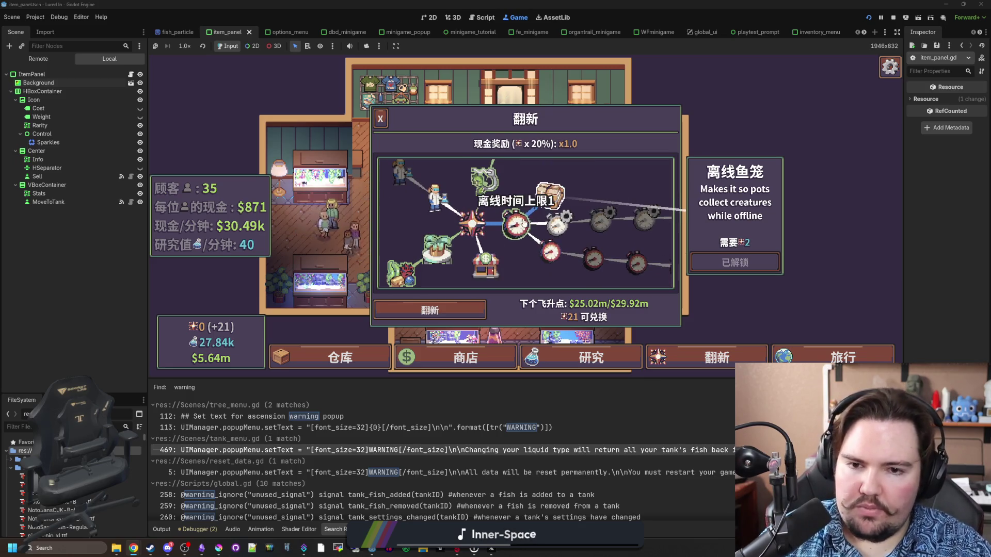
scroll(482, 243, "down", 3)
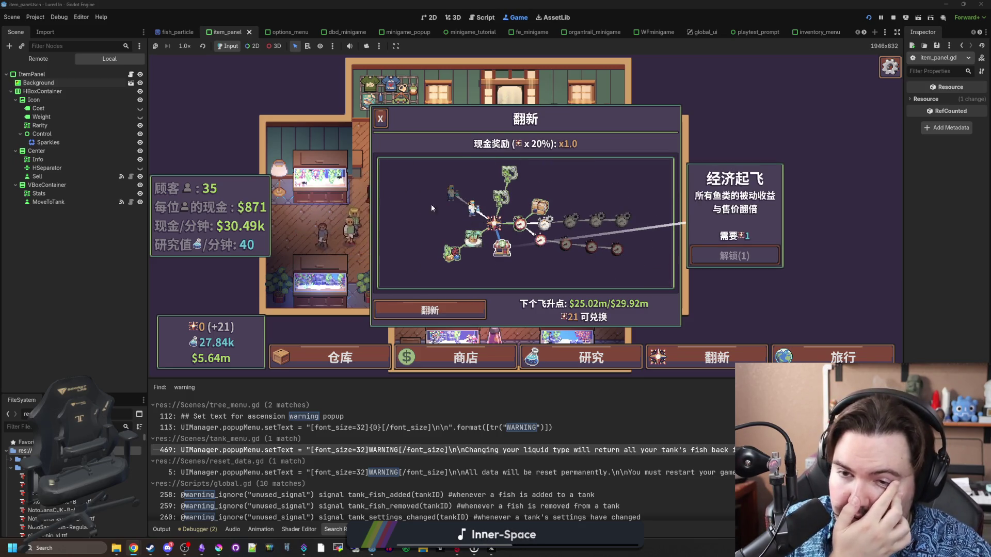
left_click(381, 120)
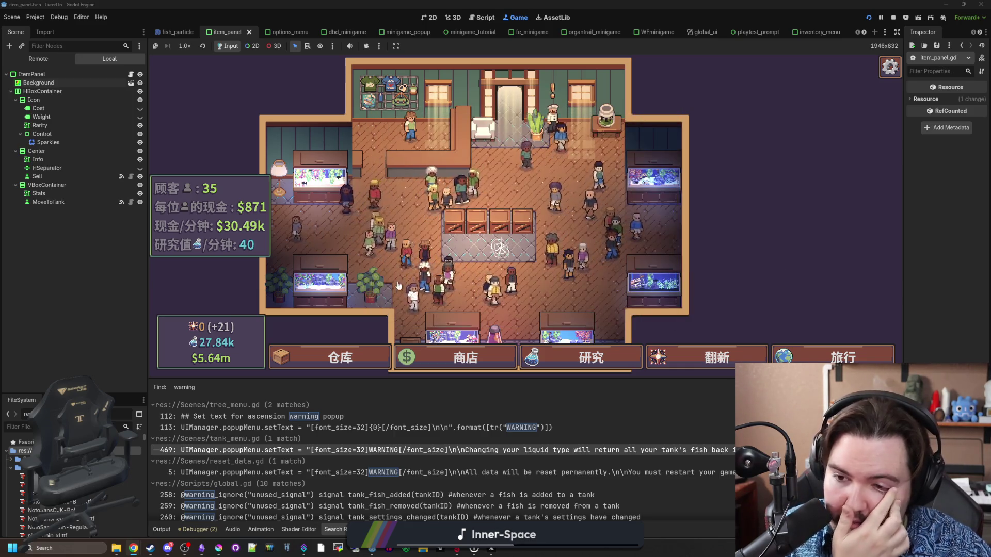
Step: Open the 仓库 warehouse and scroll through the caught-fish list
left_click(372, 356)
scroll(458, 266, "up", 5)
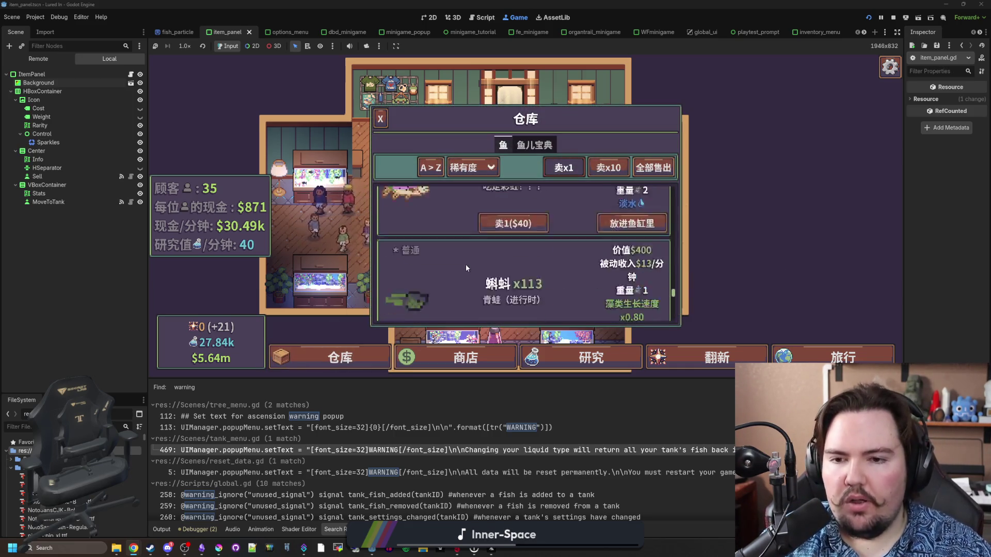
scroll(438, 267, "up", 3)
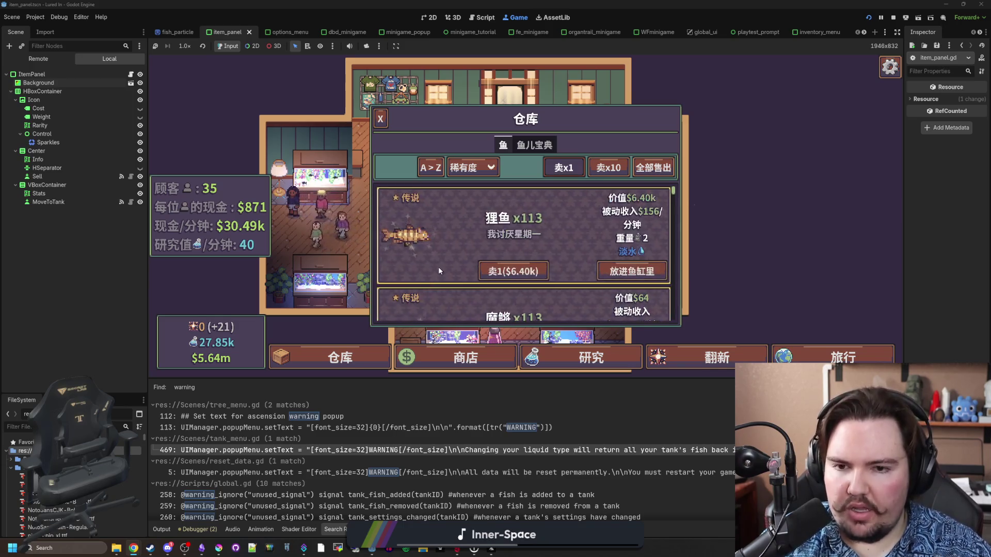
scroll(438, 268, "down", 3)
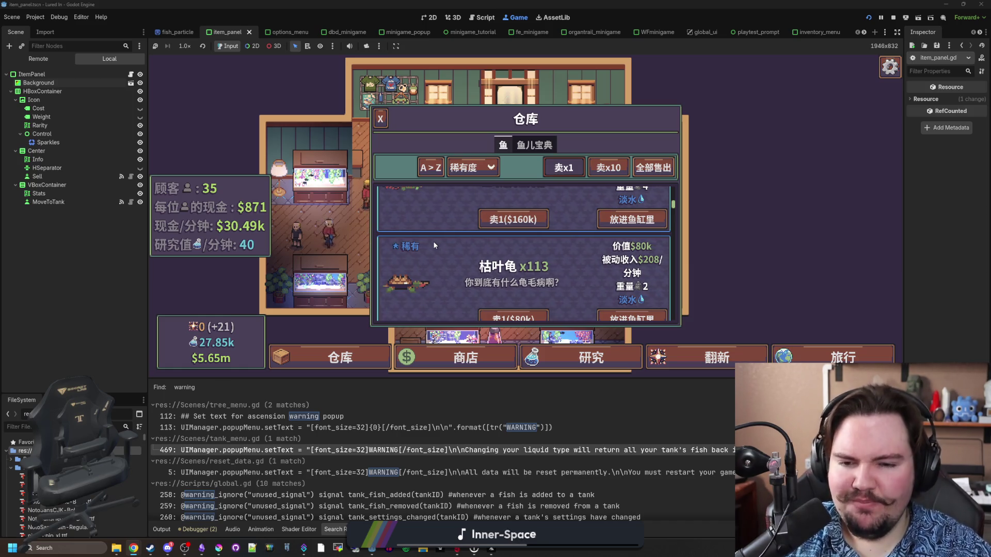
scroll(429, 261, "down", 2)
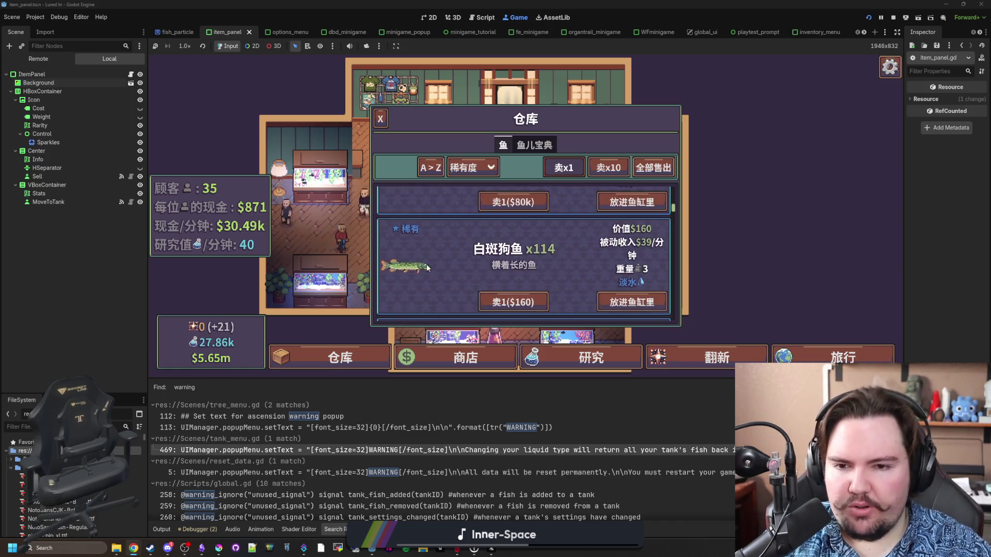
Step: Try the sort controls, leaving the list sorted A>Z by 稀有度 rarity
left_click(471, 167)
left_click(470, 167)
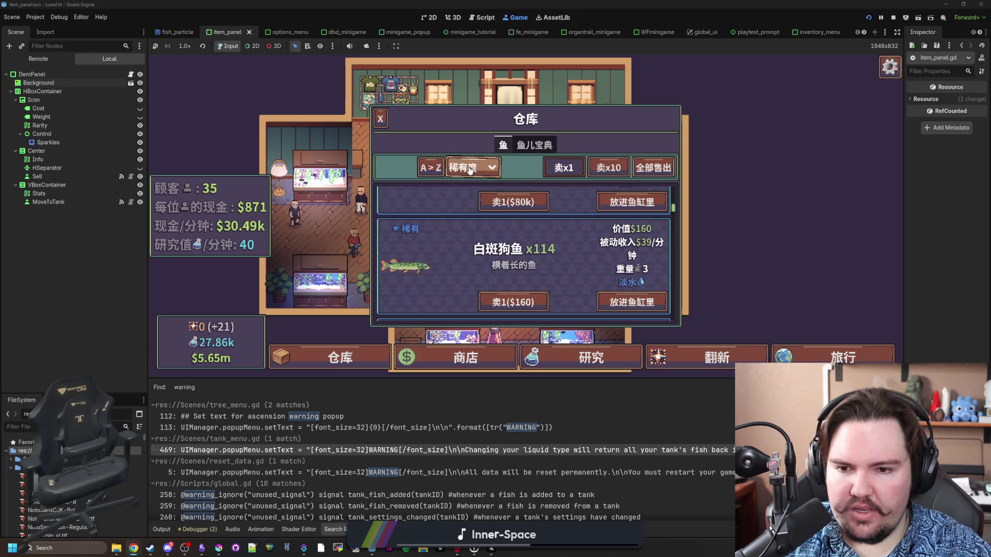
left_click(423, 168)
left_click(423, 169)
left_click(471, 167)
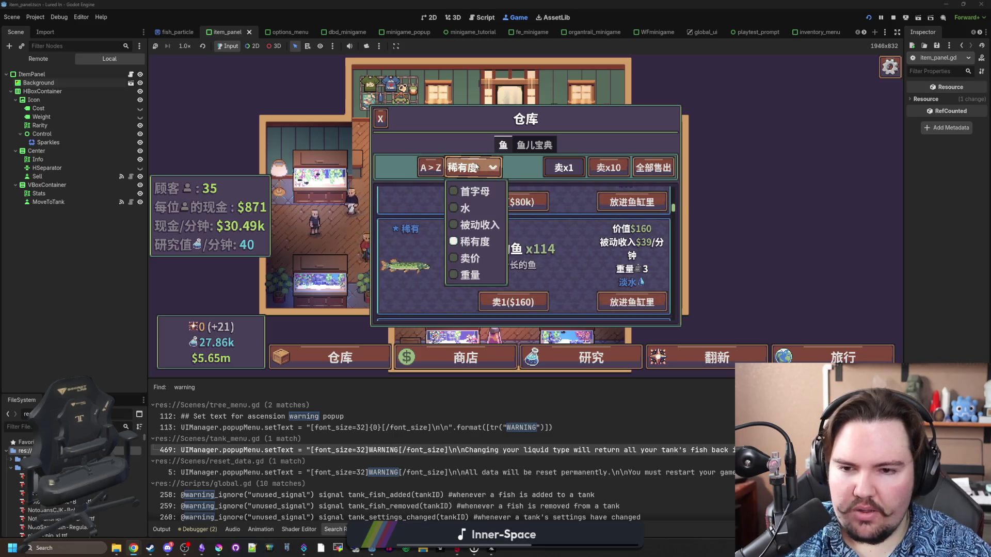
left_click(509, 171)
Step: In the 鱼儿宝典 encyclopedia, view 米诺鱼, 金鱼, 蓝鳃太阳鱼, 鲤鱼, an undiscovered fish and koi
left_click(534, 145)
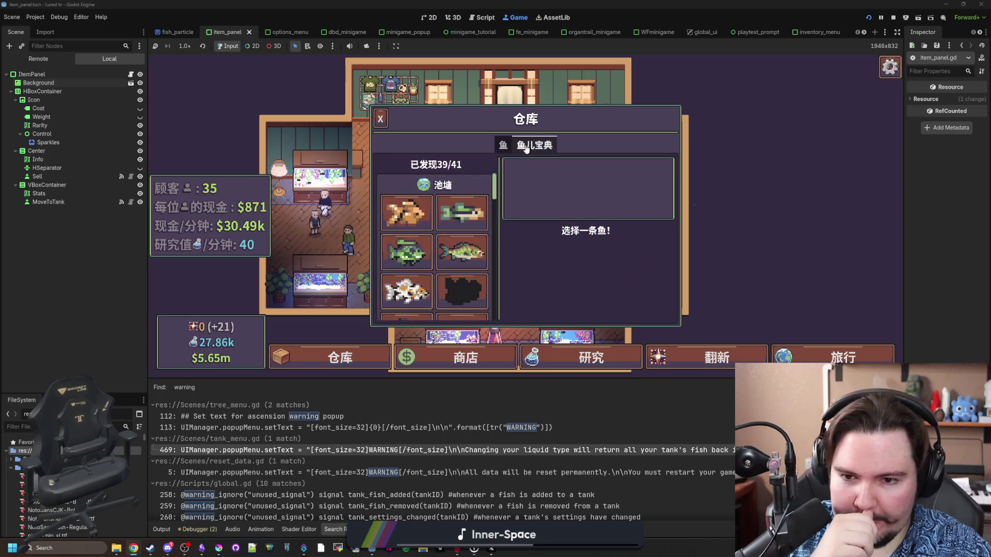
left_click(457, 215)
left_click(406, 213)
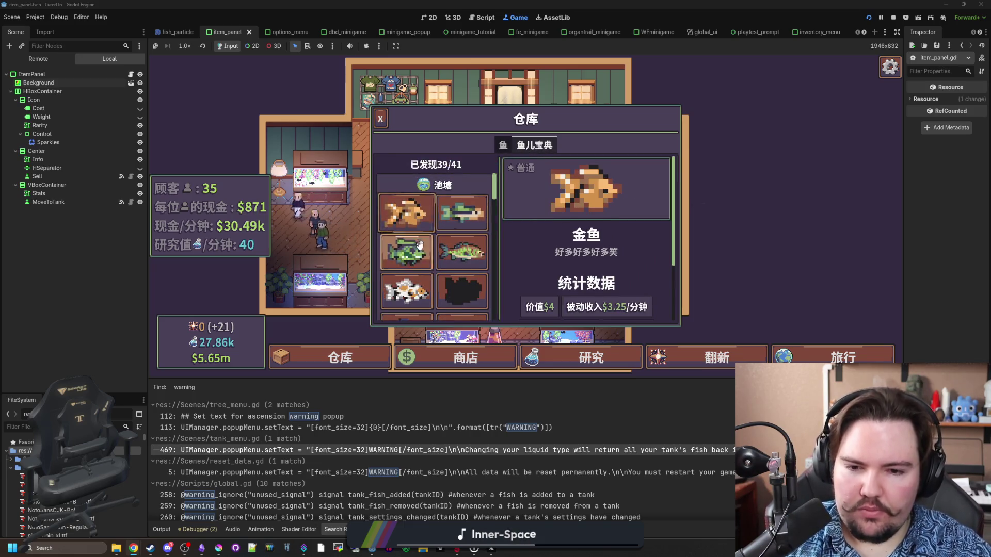
left_click(406, 252)
left_click(480, 255)
left_click(462, 291)
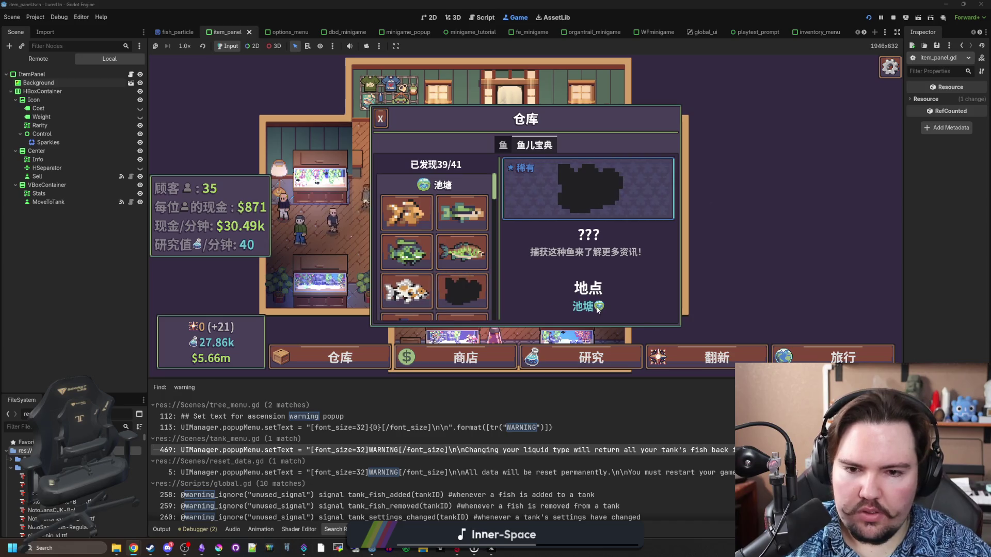
left_click(404, 281)
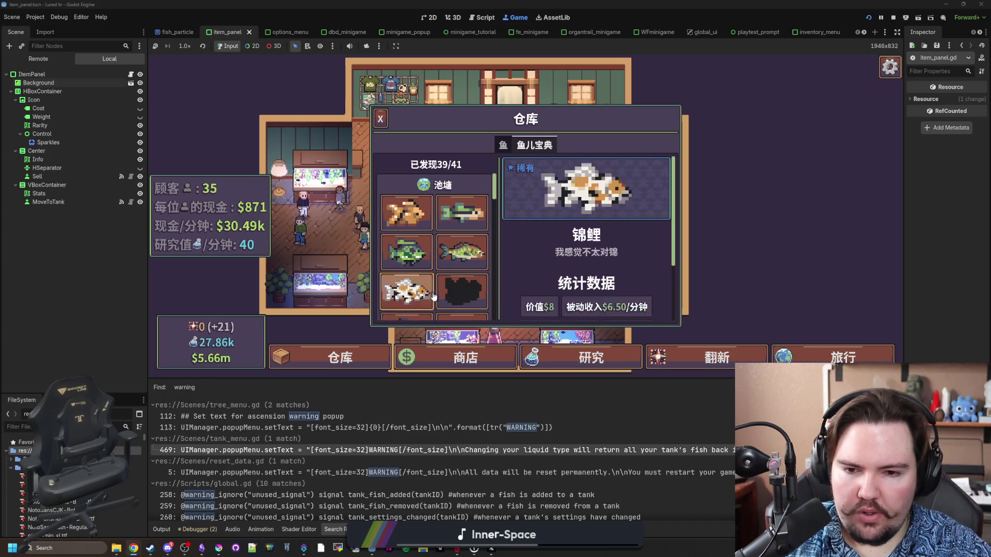
Step: Scroll the encyclopedia and view an undiscovered ocean fish's details
scroll(426, 285, "down", 3)
scroll(426, 286, "down", 5)
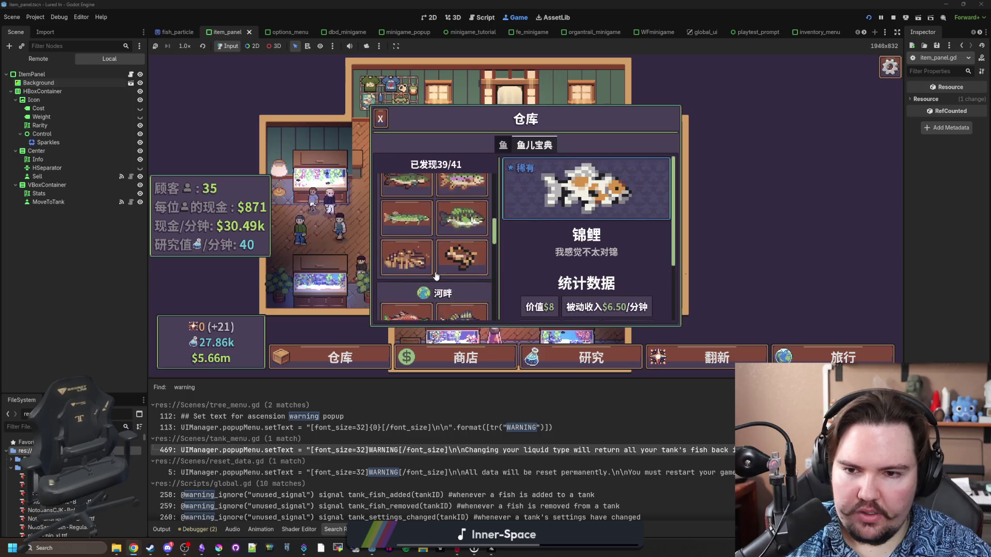
scroll(467, 285, "down", 5)
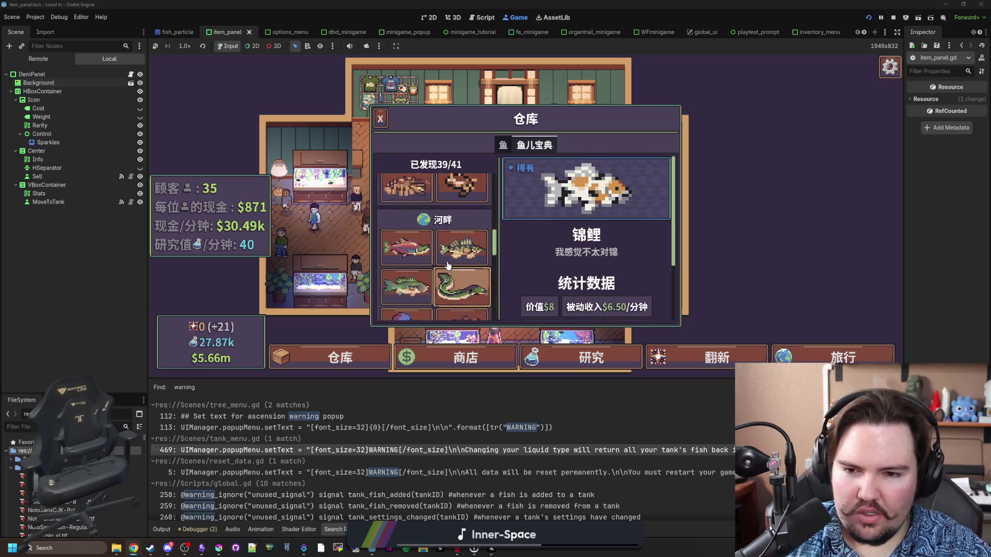
scroll(466, 280, "up", 2)
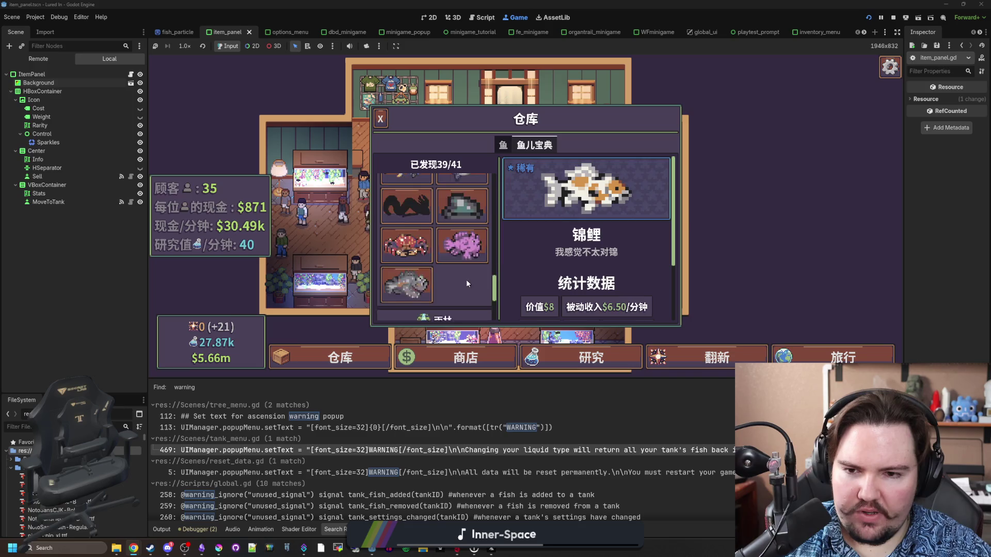
scroll(466, 279, "up", 1)
left_click(421, 251)
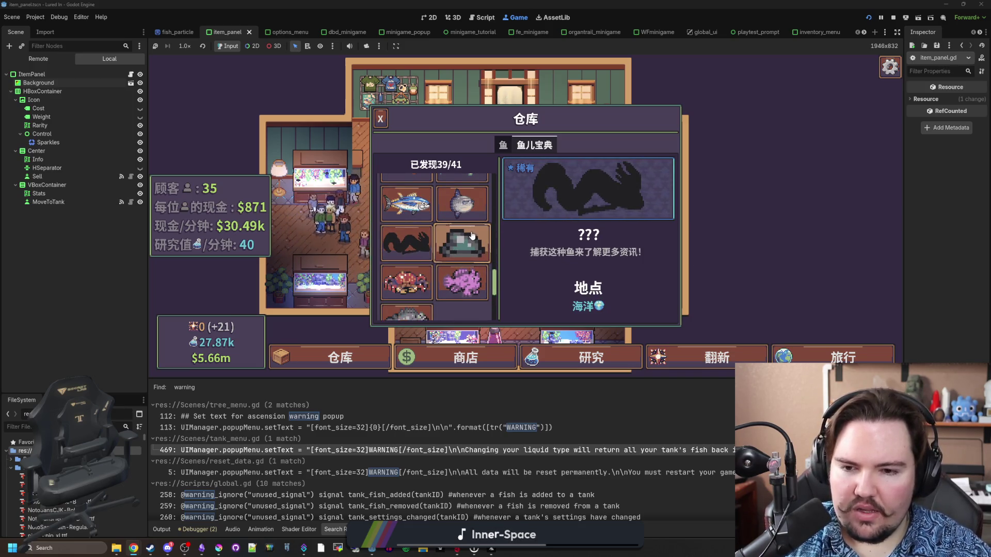
Step: View an undiscovered pond fish's details, then close the fish collection
scroll(468, 265, "up", 4)
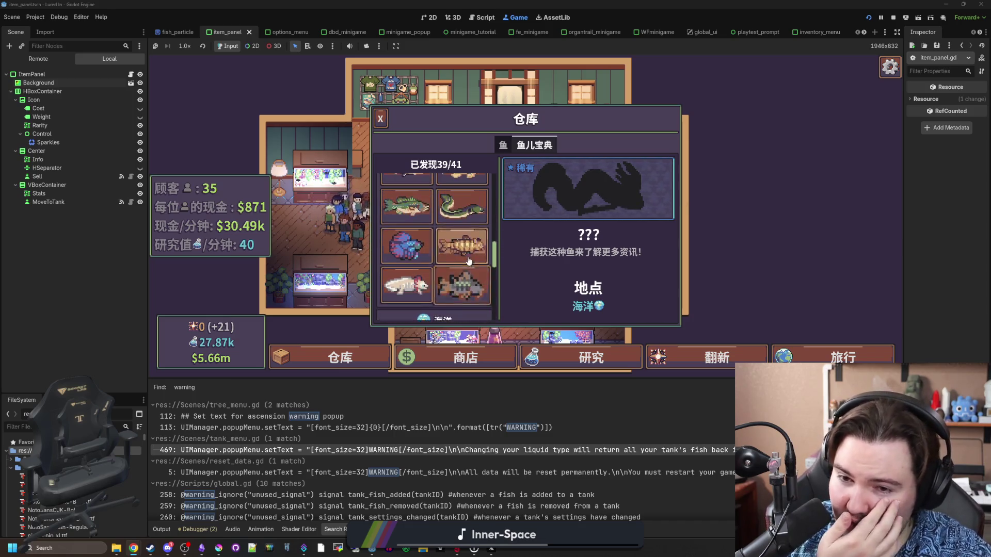
scroll(468, 259, "up", 5)
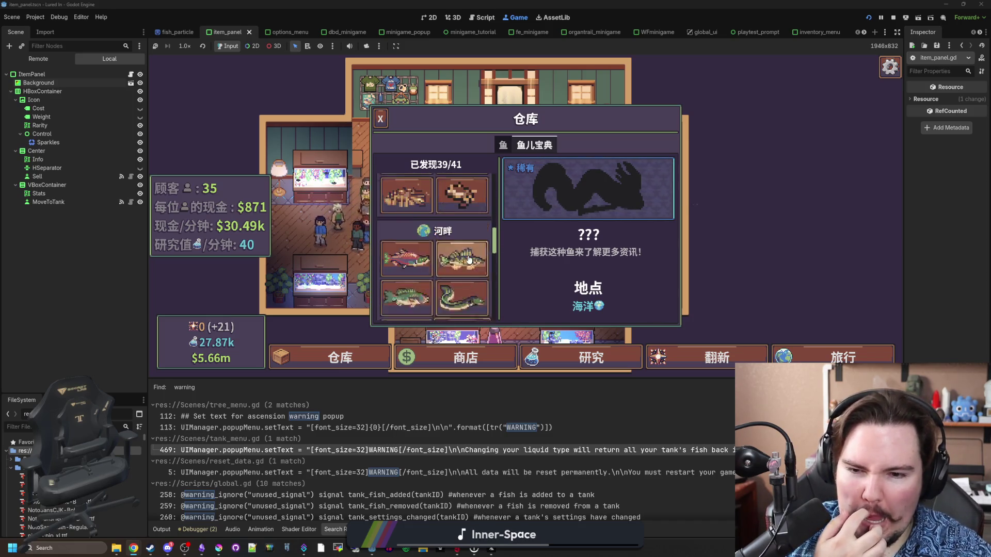
scroll(468, 259, "up", 4)
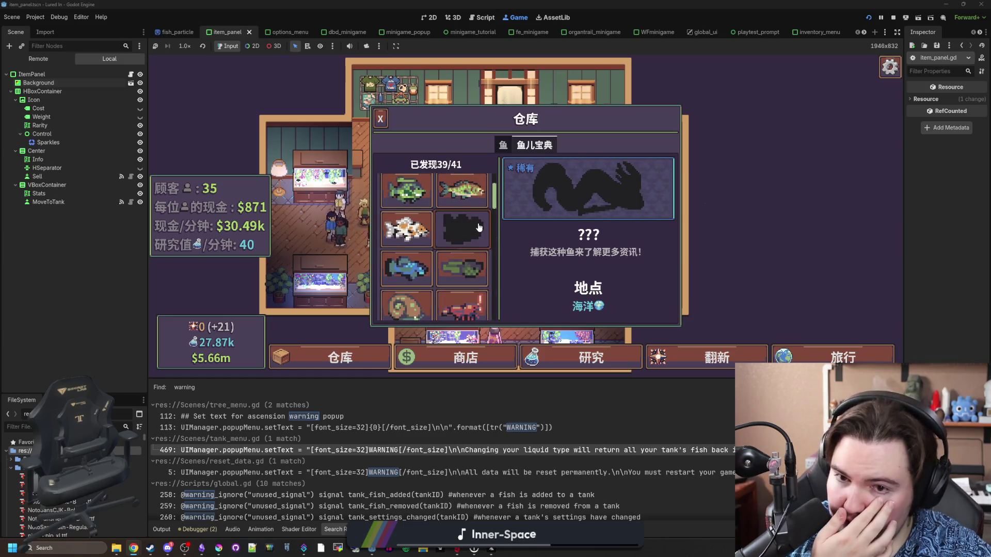
left_click(462, 229)
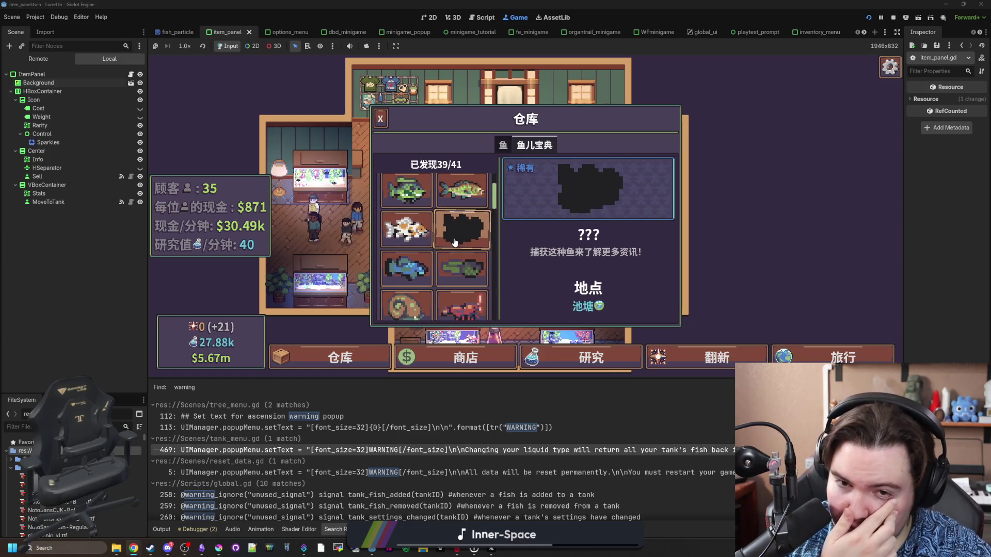
scroll(455, 243, "down", 15)
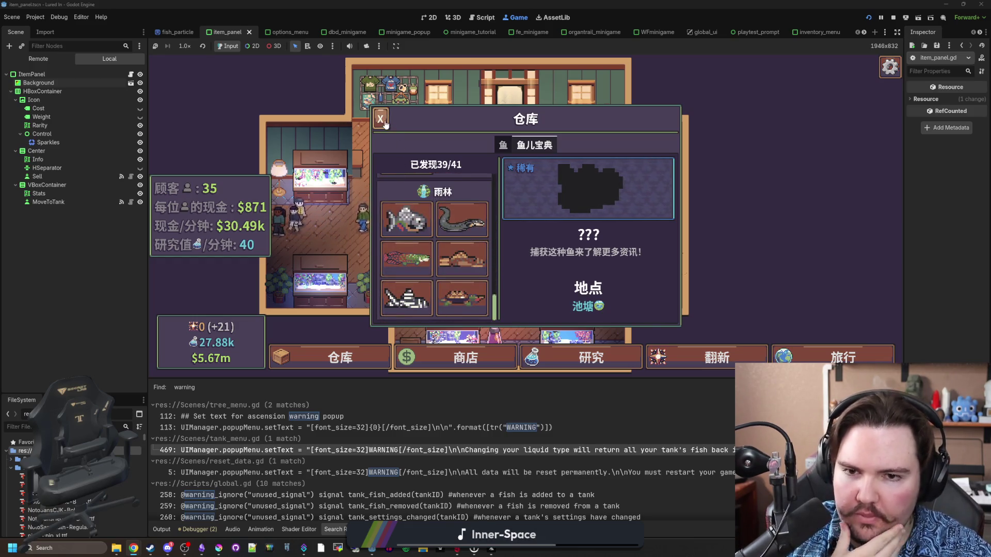
key("Escape")
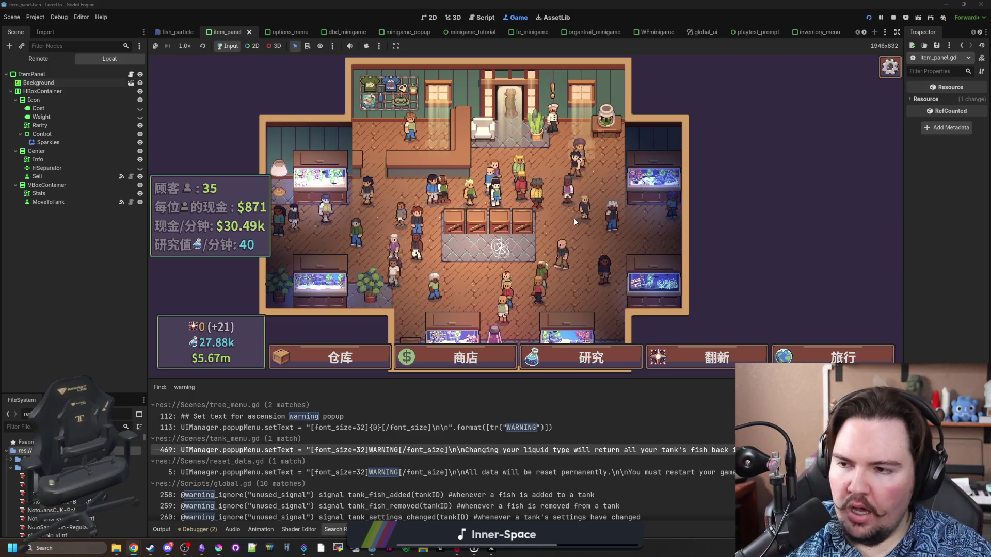
Step: From the pause menu's language choices, switch the game to English, then Toki Pona
key("Escape")
left_click(623, 273)
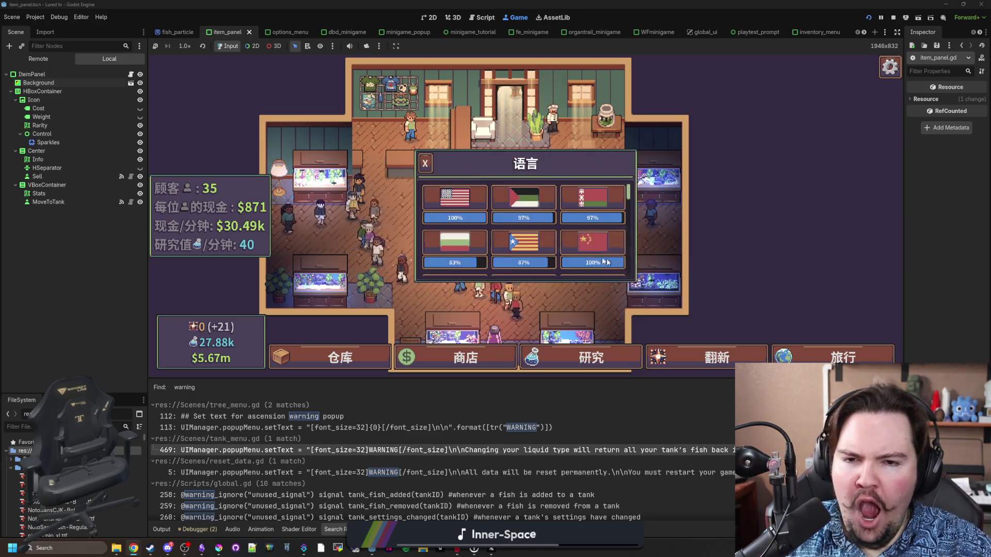
left_click(465, 199)
scroll(531, 225, "down", 10)
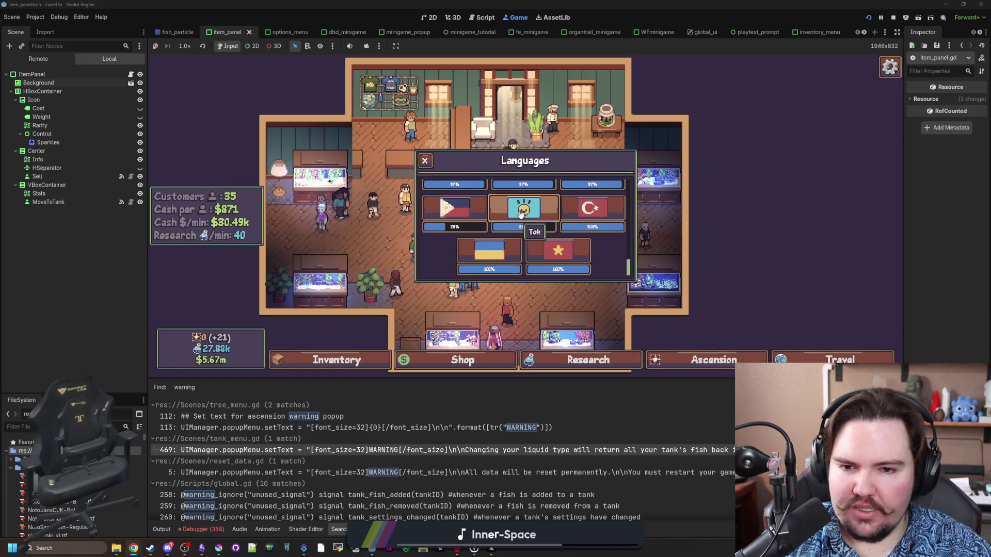
left_click(523, 209)
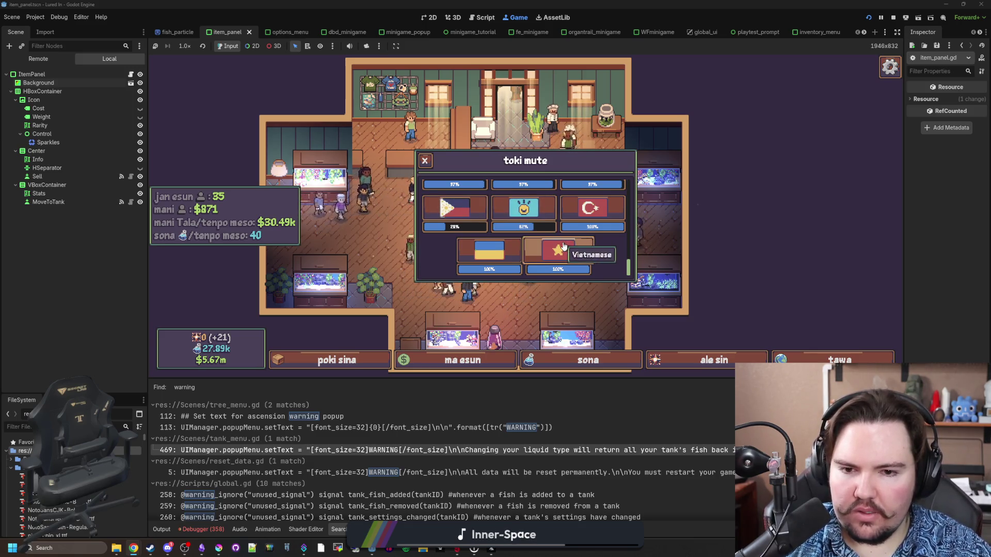
Step: Switch the language back to English, close the menus and stop the running game
scroll(546, 271, "up", 5)
scroll(545, 271, "up", 3)
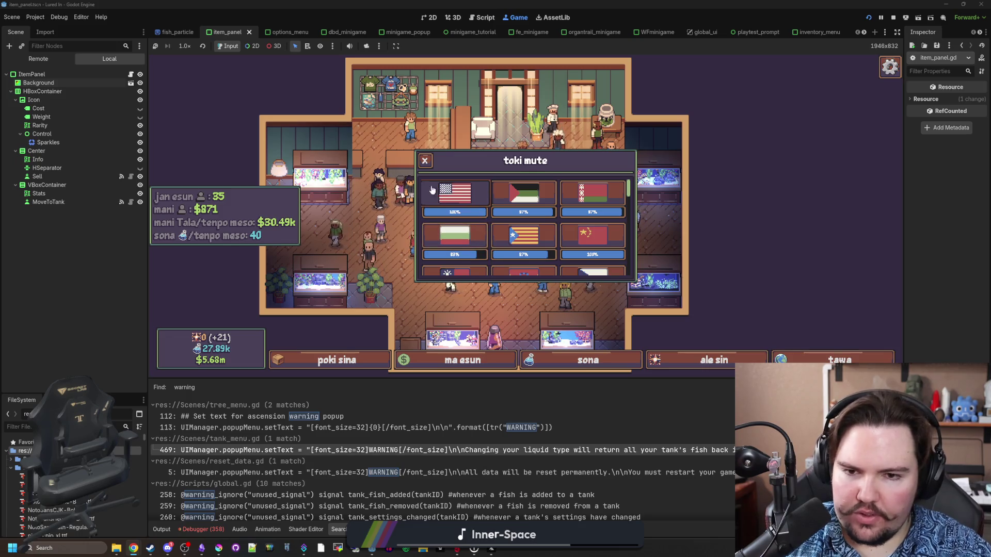
left_click(454, 194)
key("Escape")
key("Escape")
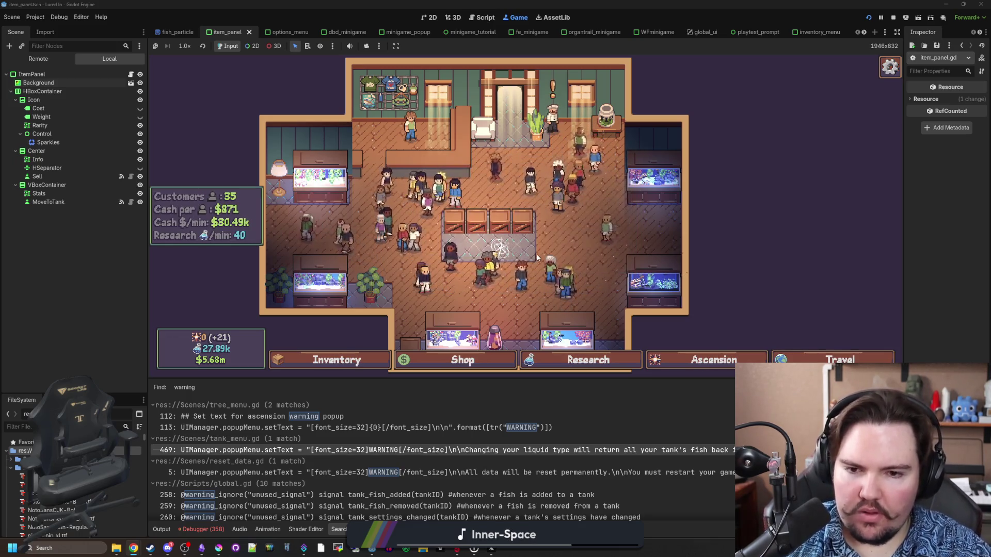
key("Escape")
left_click(541, 265)
Step: Inspect minigame.gd lines 475–482 and the debugger's Errors list, selecting the 0:35:17:450 error
left_click(427, 292)
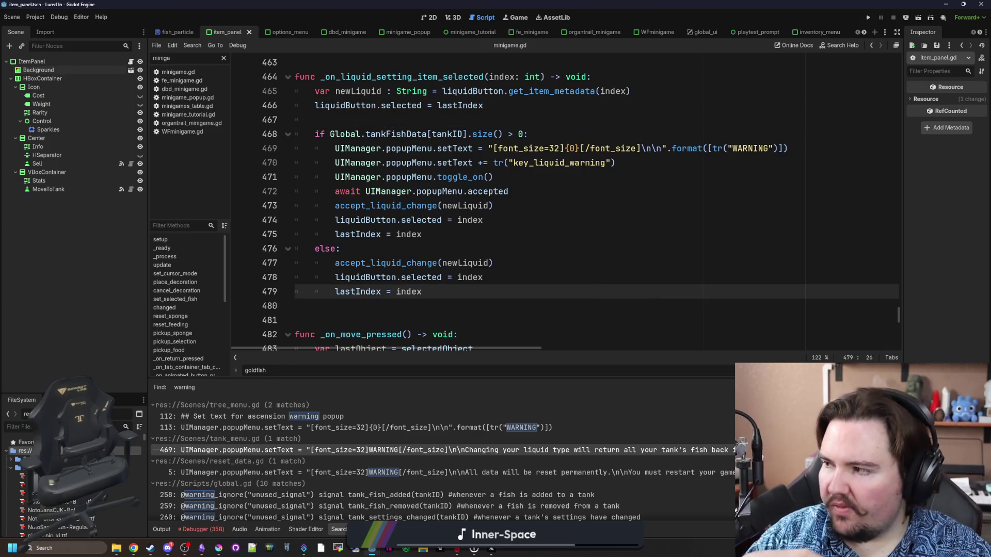
left_click(514, 233)
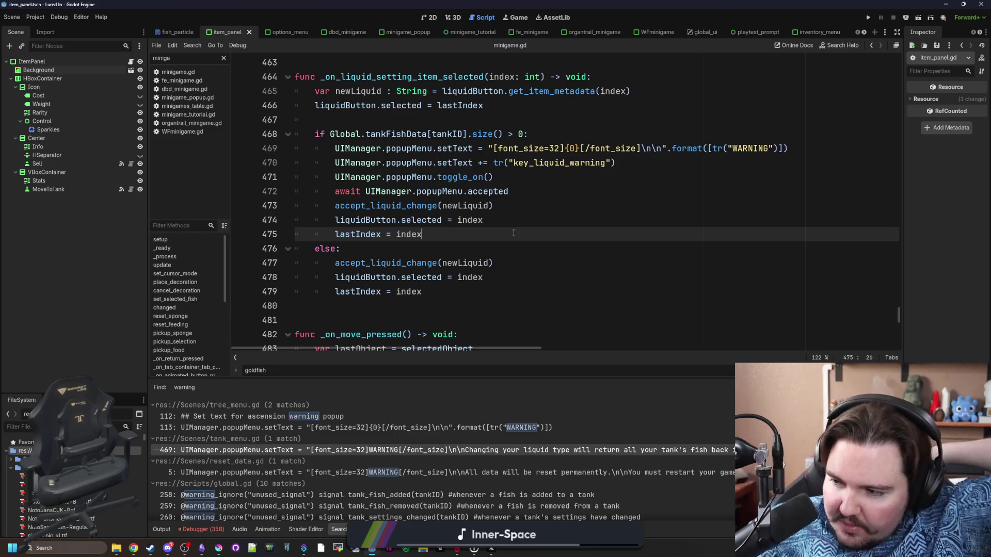
left_click(202, 529)
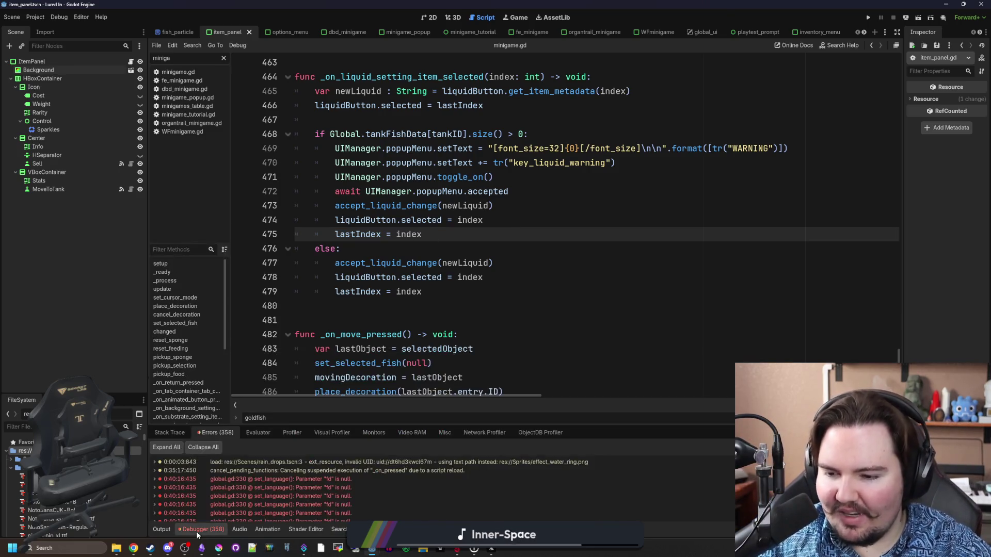
scroll(252, 488, "down", 10)
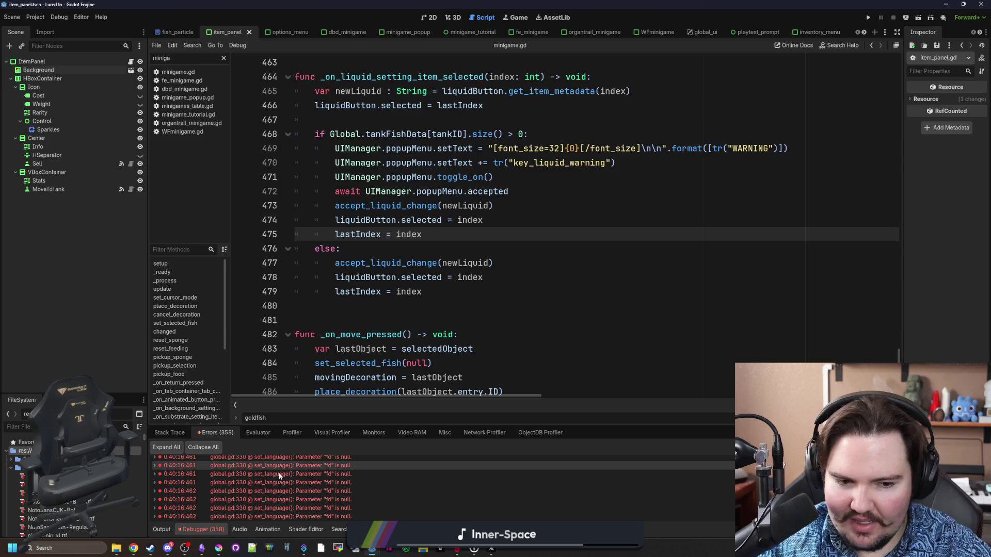
scroll(252, 487, "down", 5)
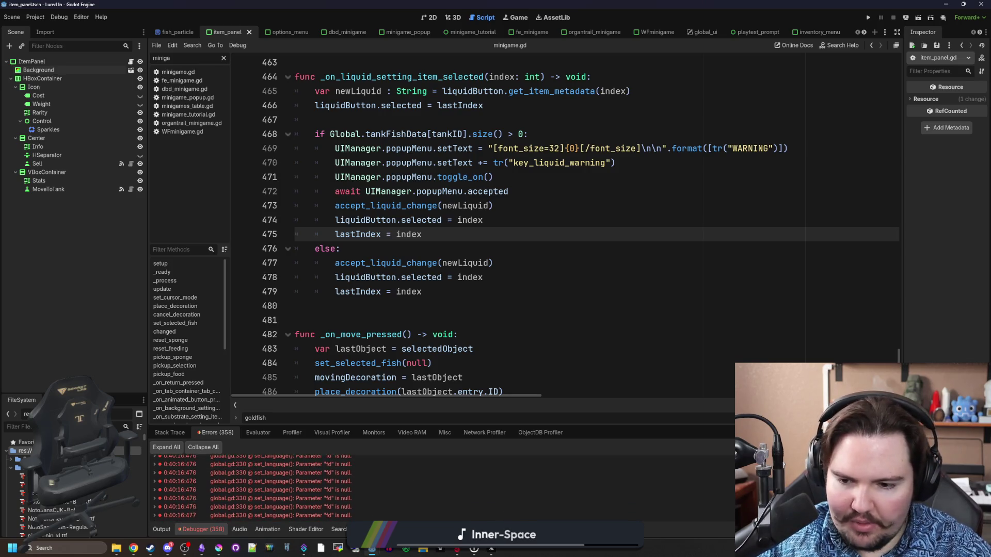
scroll(459, 476, "up", 15)
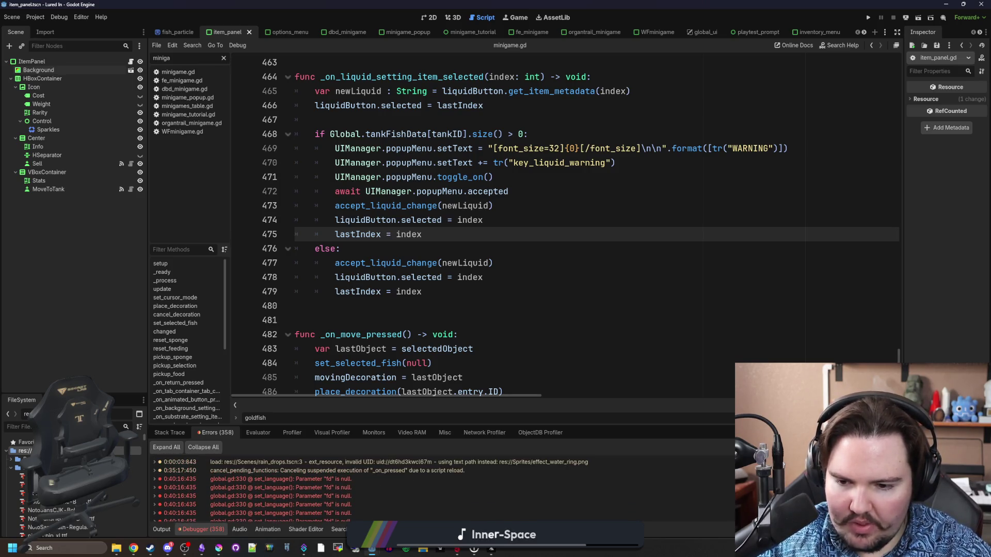
left_click(456, 469)
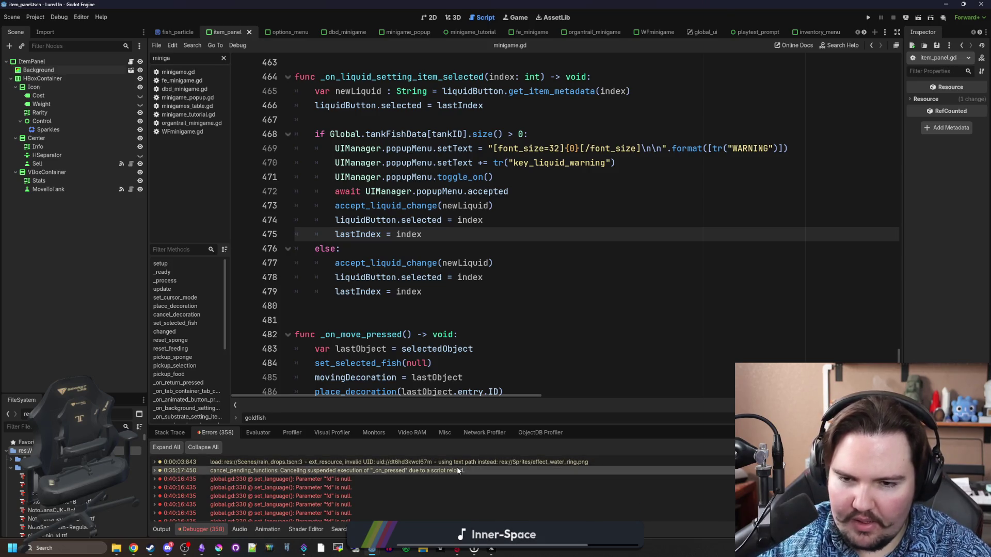
left_click(531, 335)
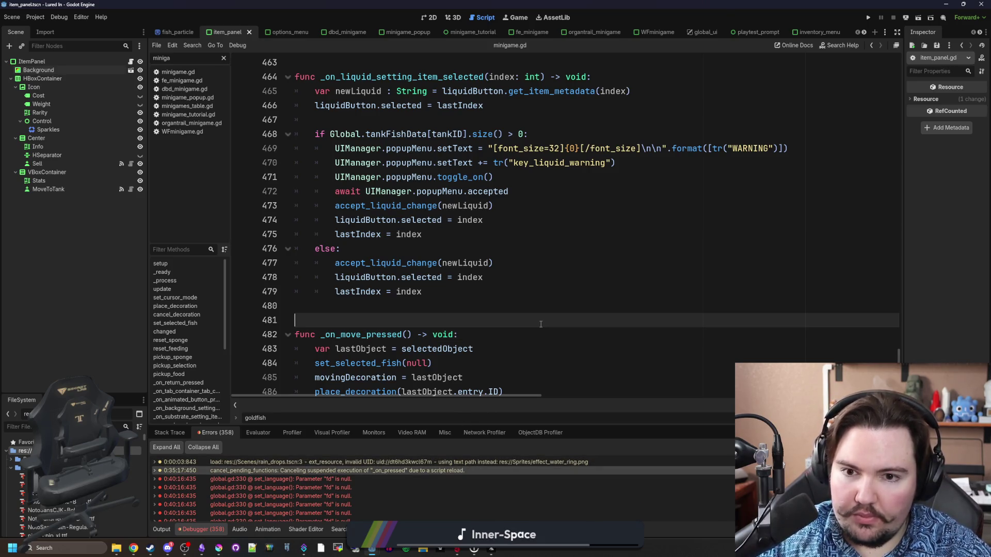
left_click(538, 325)
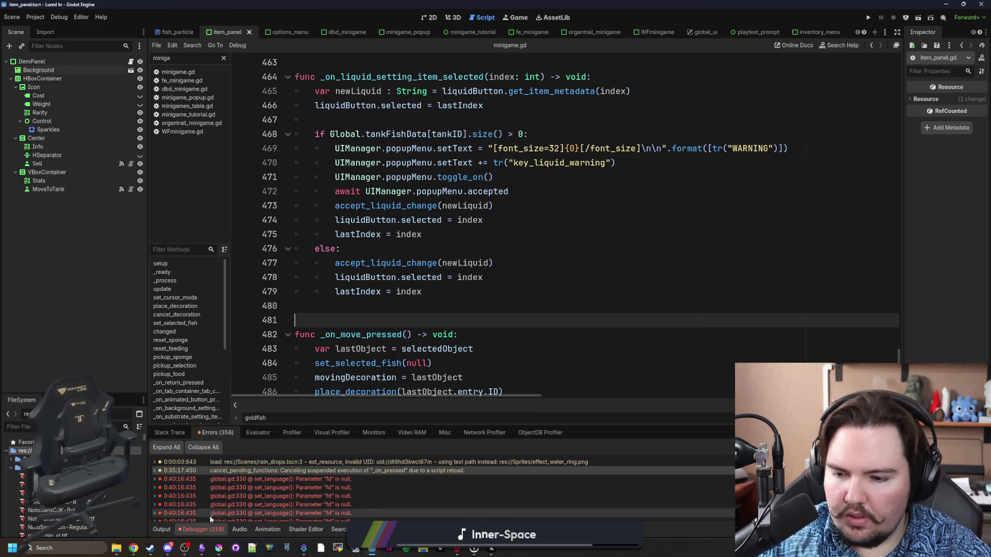
Step: In Discord's art channel, enlarge the black SUV image
mouse_move(168, 548)
left_click(168, 527)
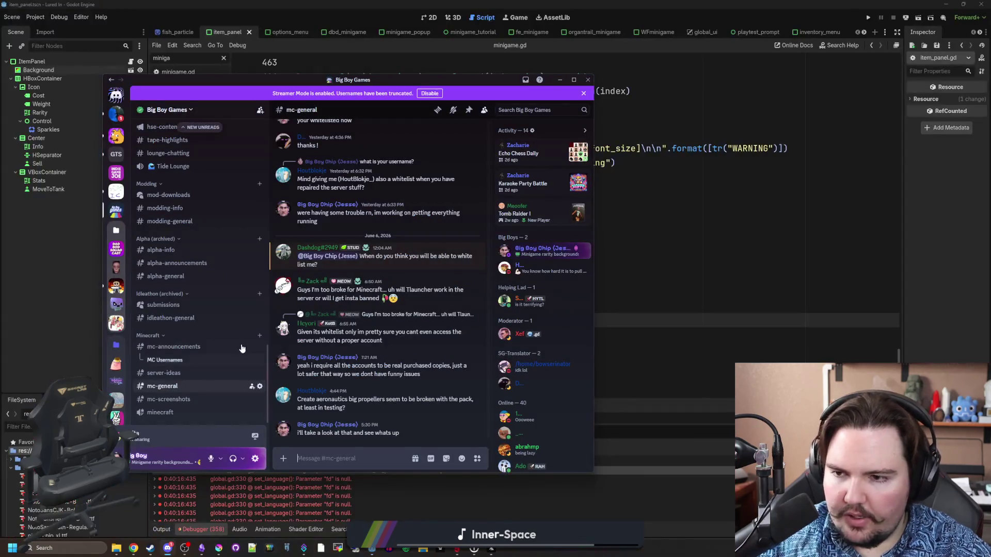
scroll(176, 304, "up", 3)
left_click(184, 189)
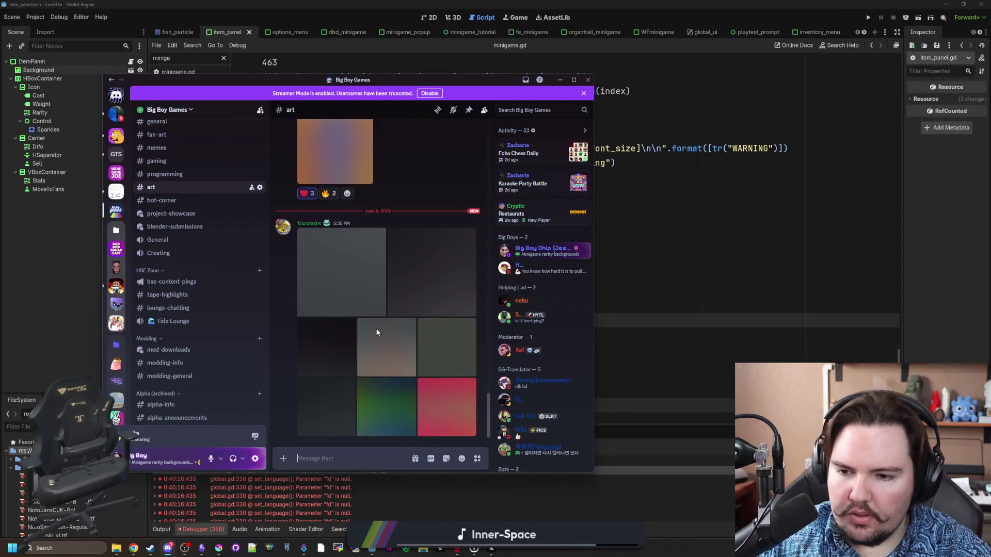
left_click(339, 289)
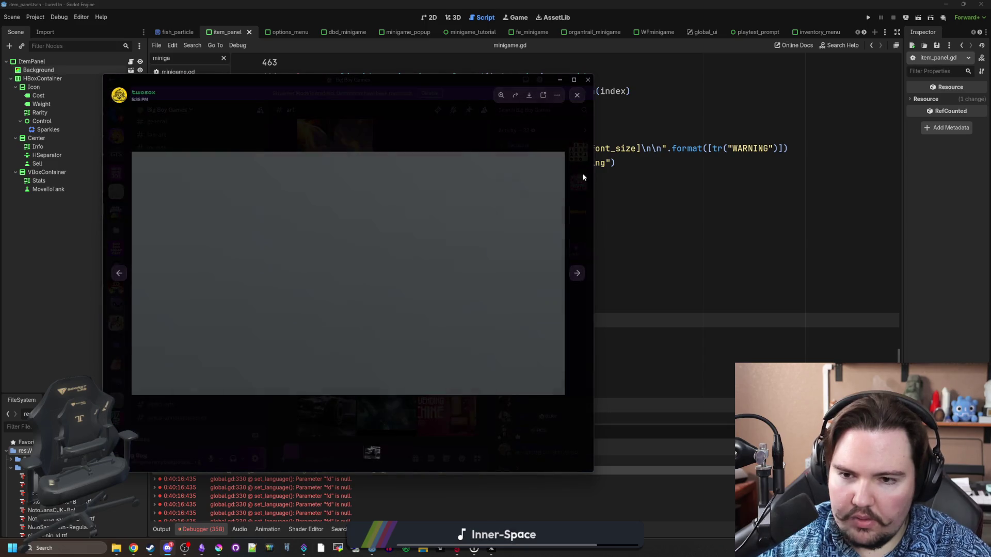
Step: Maximize the image viewer and page through the character, hot rod and sci-fi city renders
left_click(575, 81)
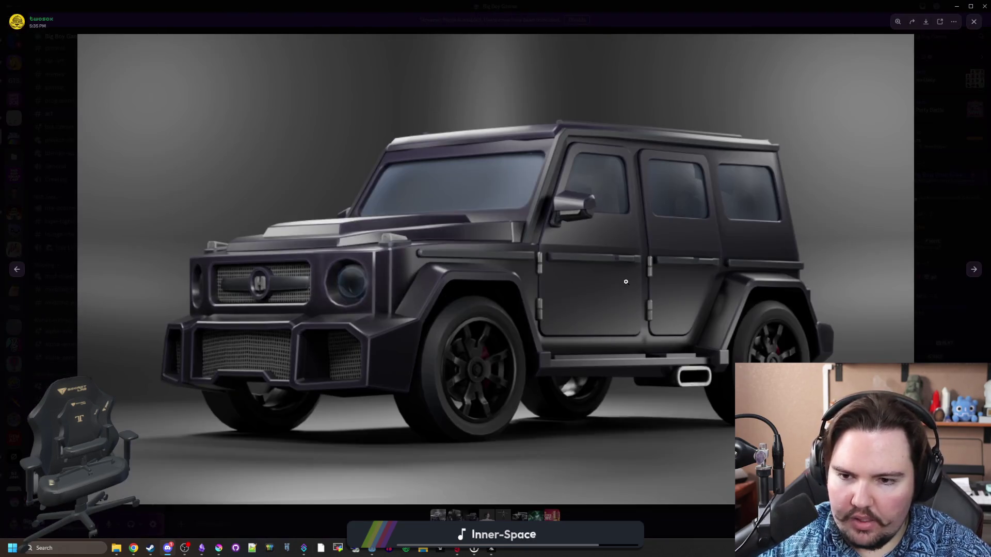
left_click(973, 270)
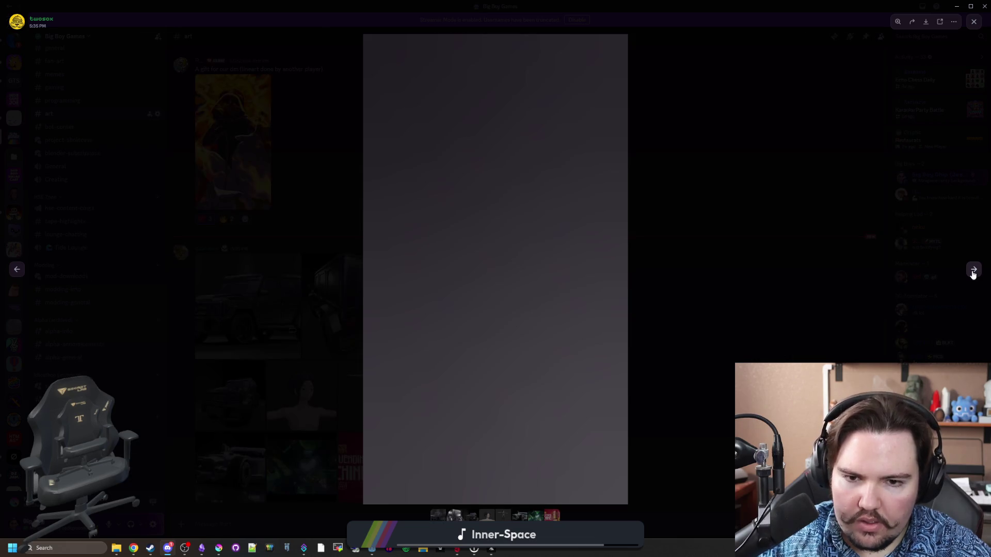
left_click(973, 270)
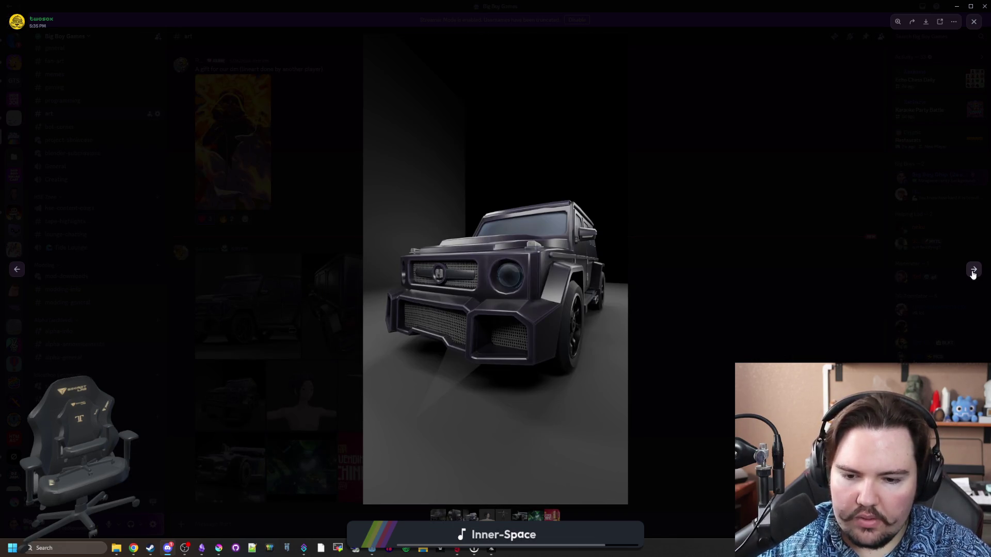
left_click(973, 270)
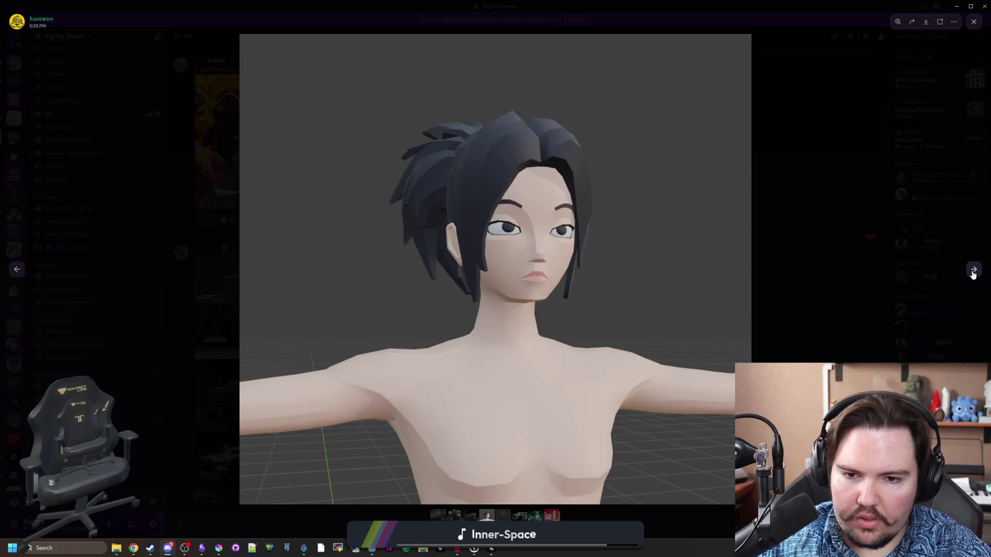
left_click(972, 270)
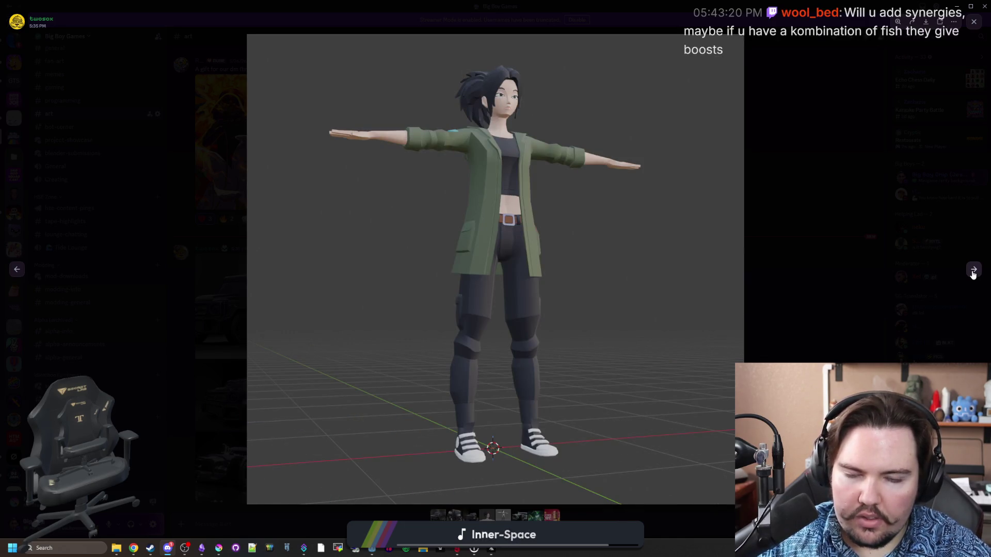
left_click(973, 270)
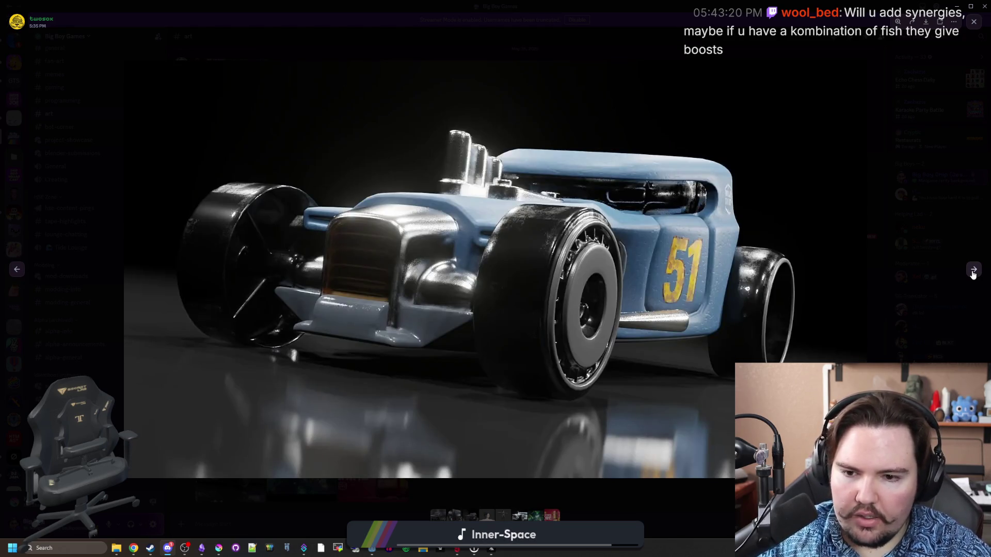
left_click(973, 270)
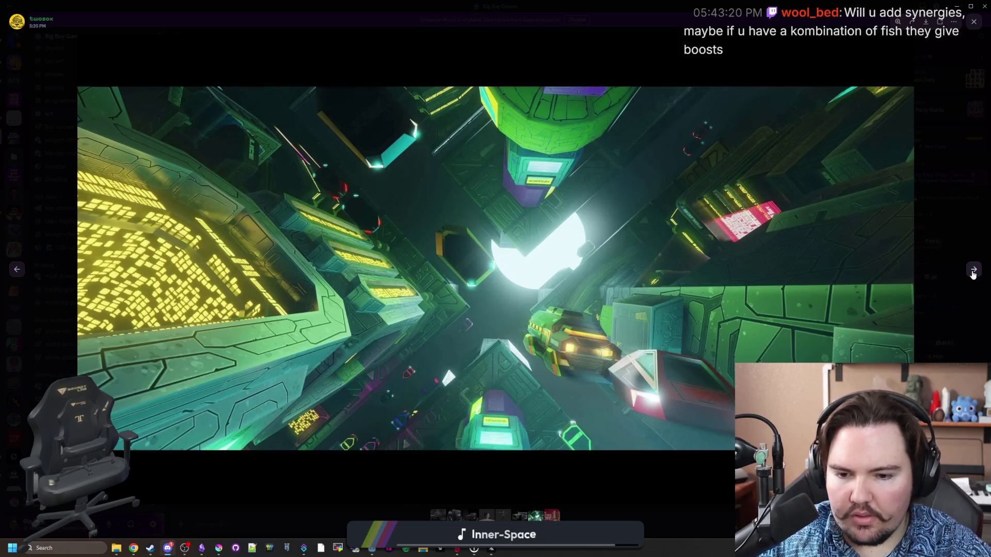
Step: Step back and forth through the renders, landing on the Sci-Fi Vending Machine image
left_click(504, 517)
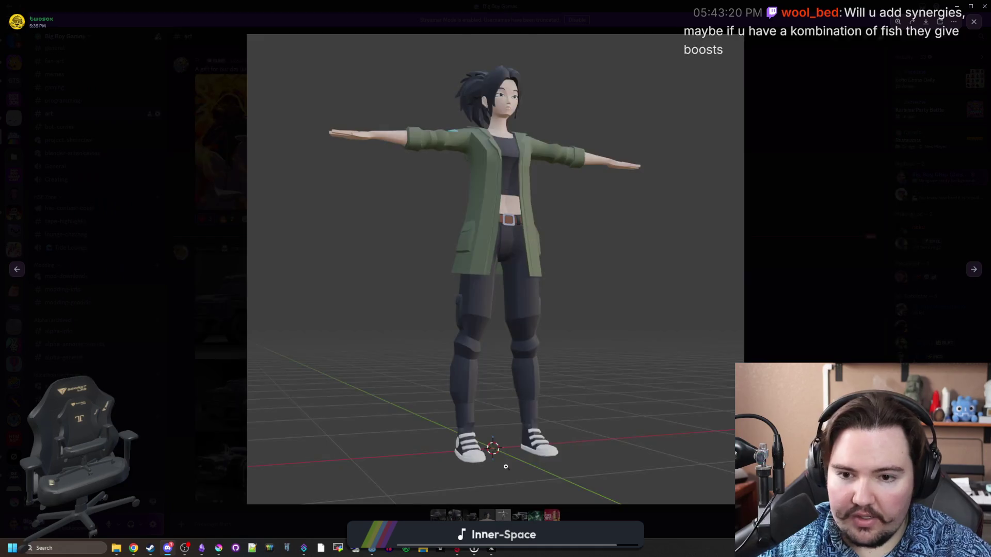
left_click(974, 270)
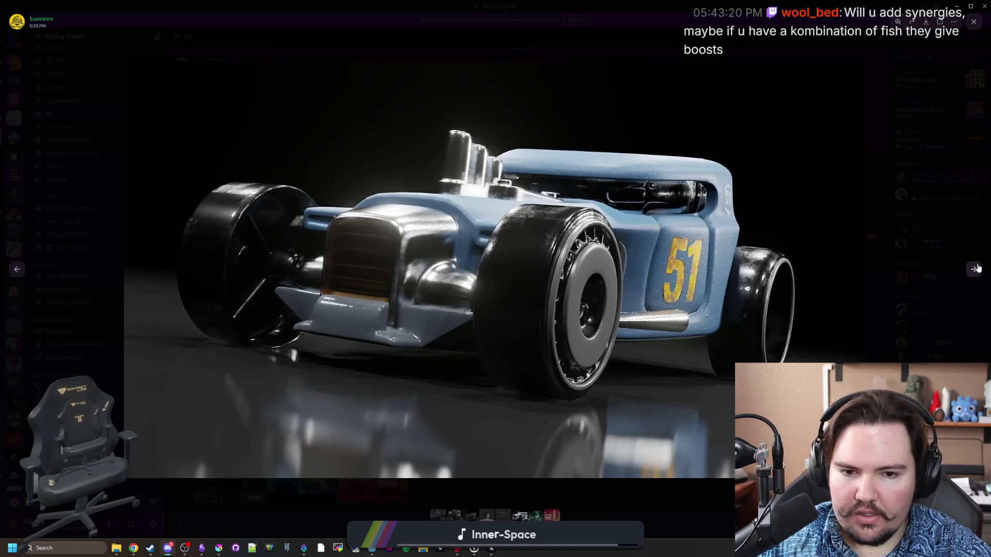
left_click(978, 268)
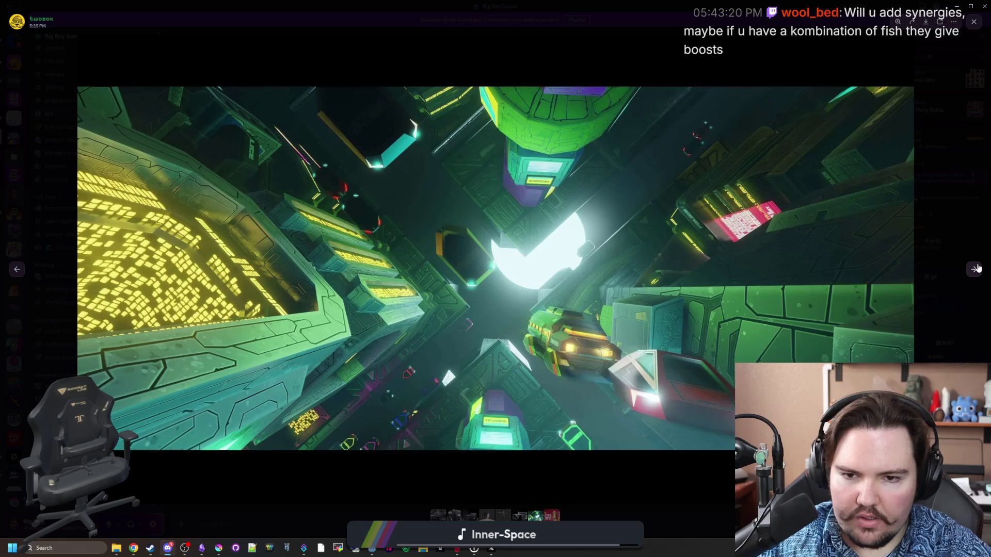
left_click(975, 268)
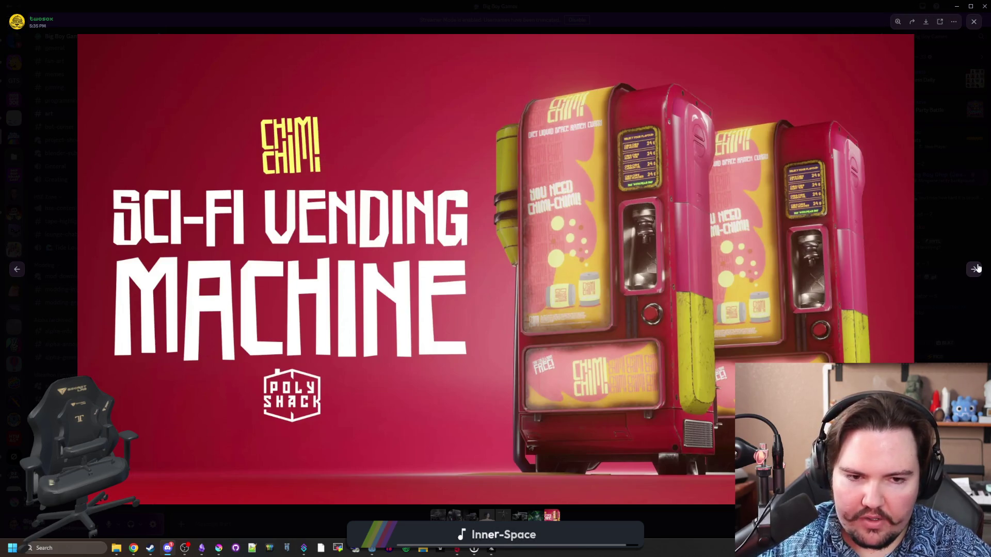
left_click(976, 269)
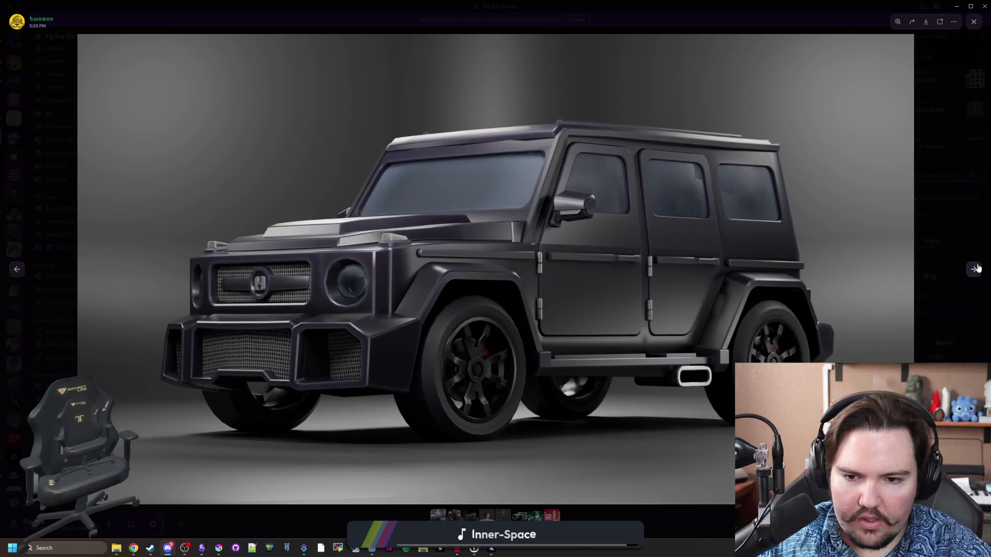
left_click(554, 514)
Step: Magnify the vending machine render and pan over its flavour menu and CHIMI CHIMI panels
left_click(699, 299)
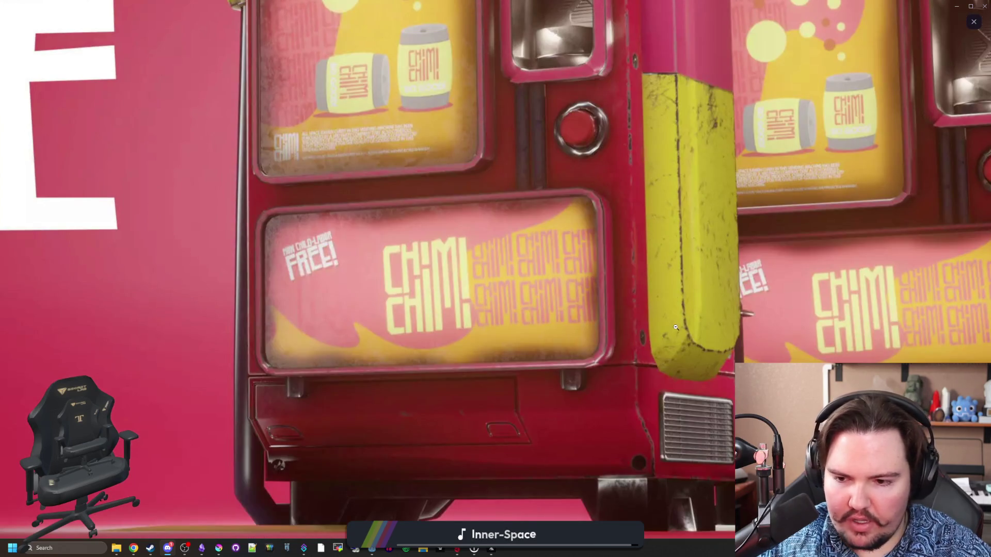
scroll(561, 341, "up", 4)
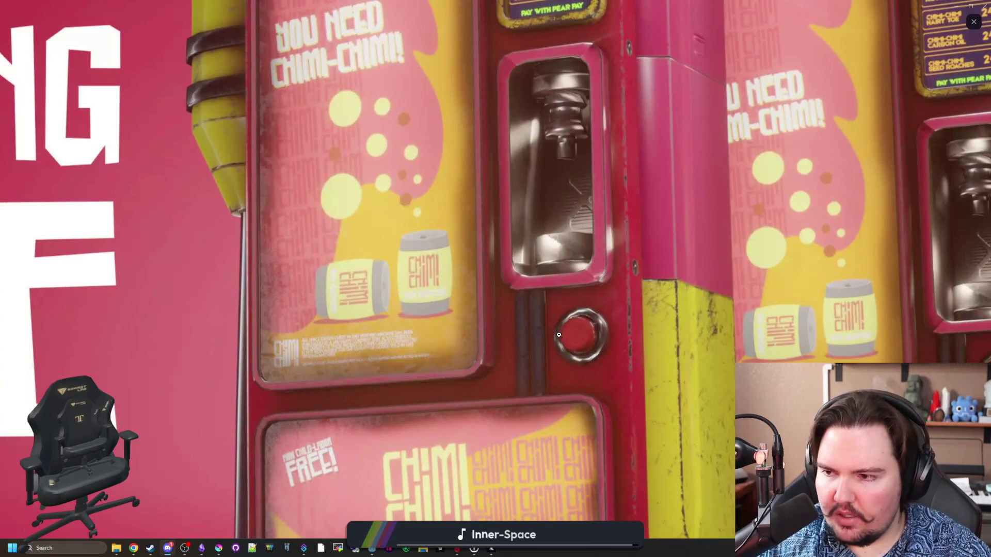
scroll(565, 336, "up", 4)
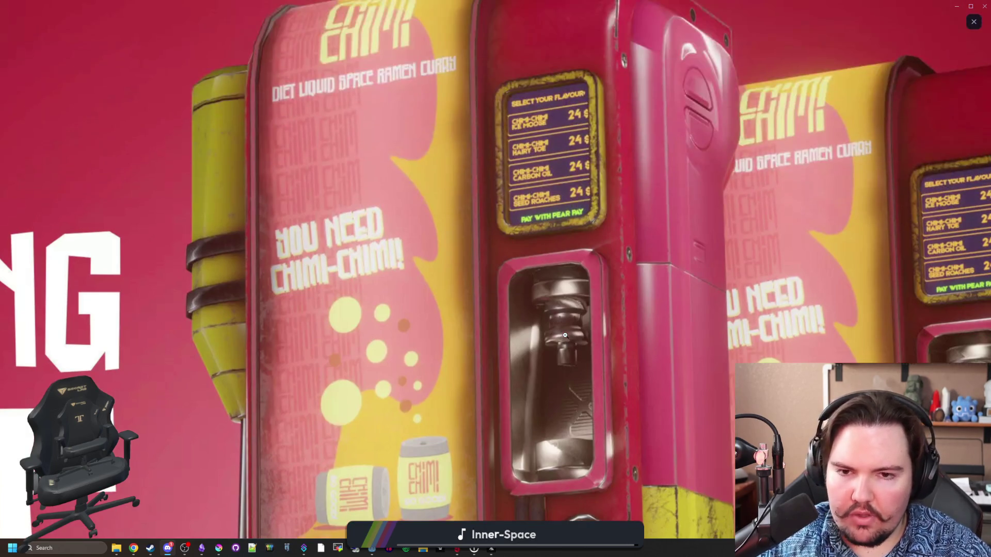
scroll(565, 336, "up", 3)
scroll(571, 335, "down", 10)
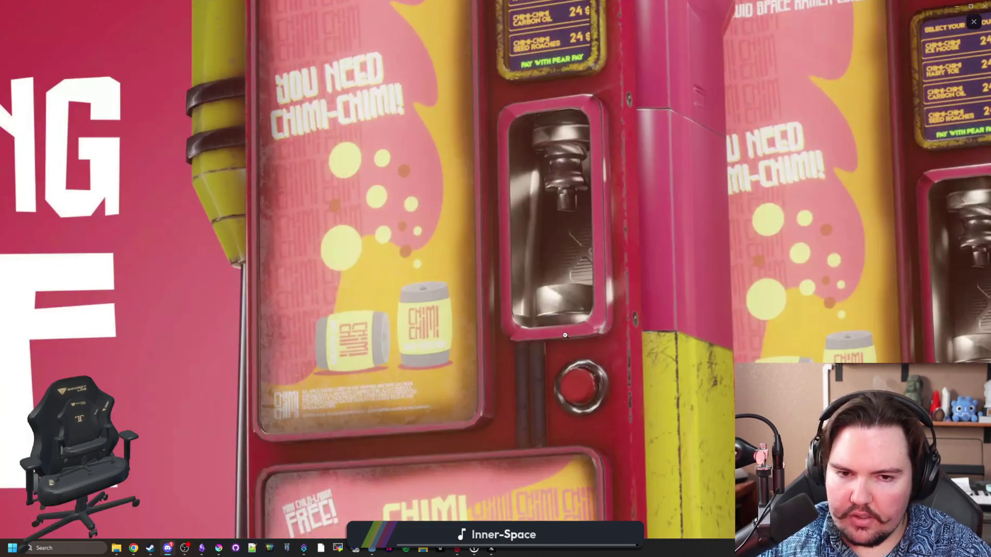
scroll(698, 334, "up", 1)
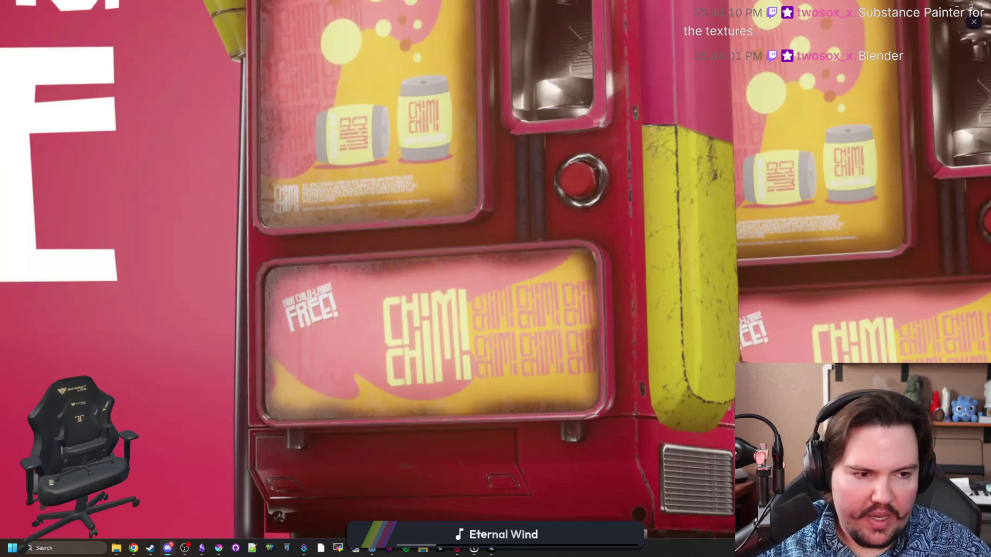
key("alt+Tab")
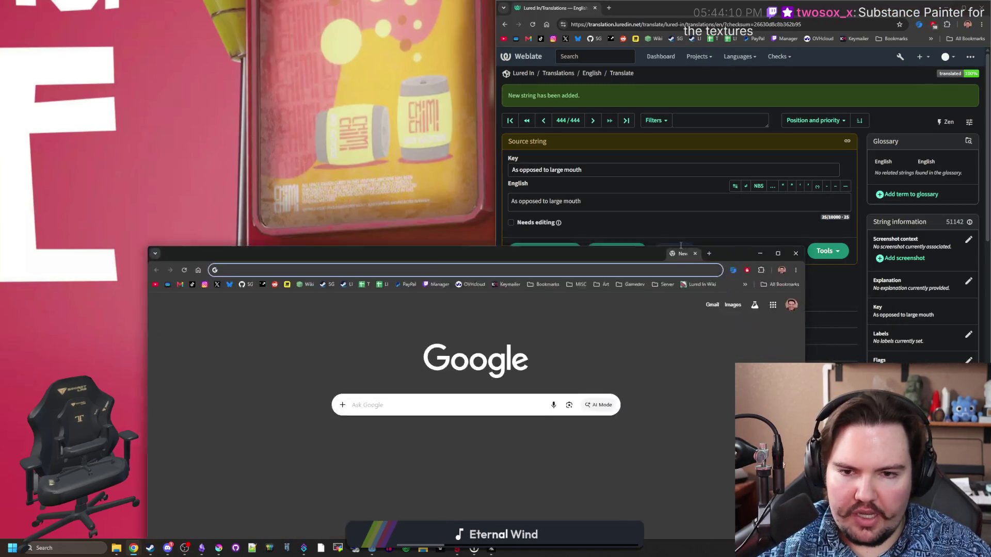
Step: Search Google for 'substance painter' in the new browser tab
left_click_drag(681, 246, 664, 132)
type("substan")
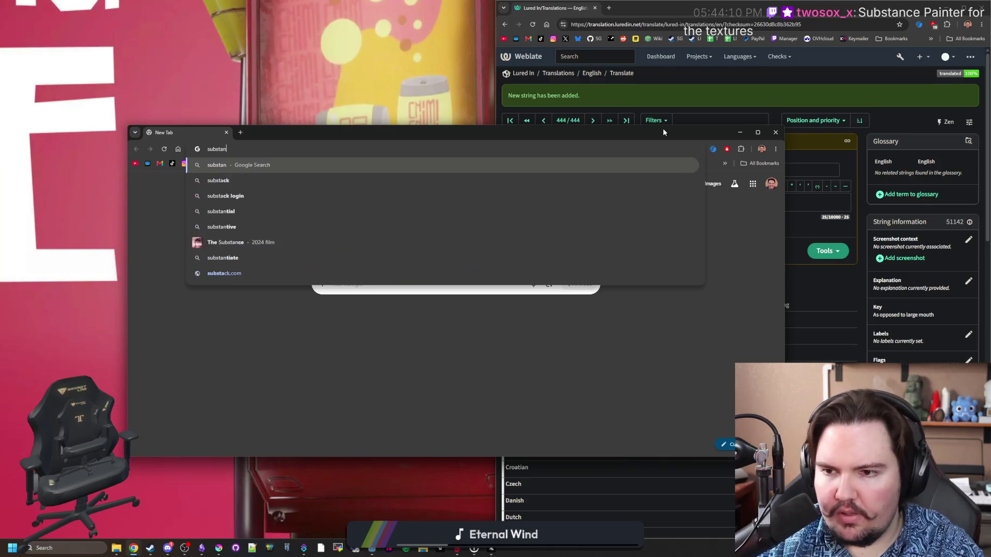
type("ce painter")
key("Return")
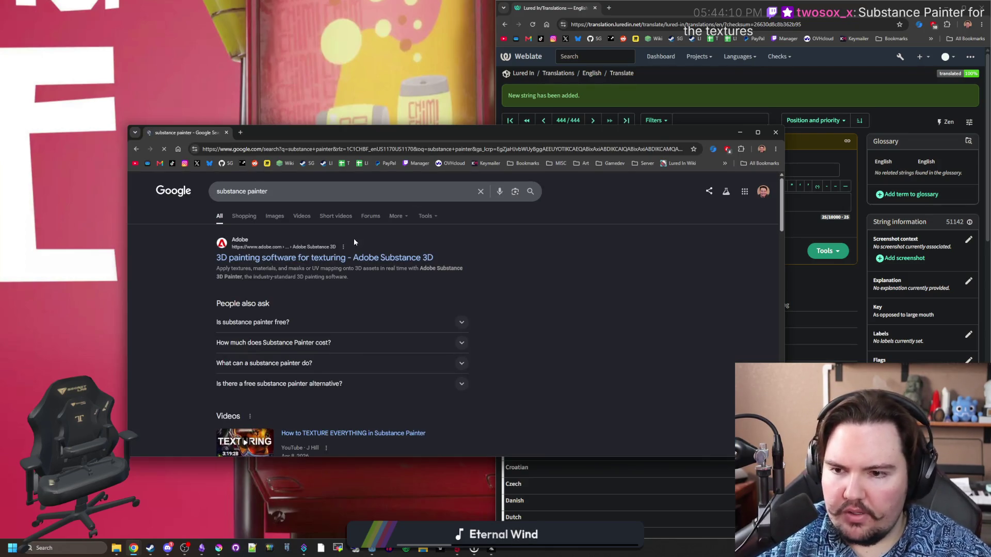
Step: Maximize the browser and refine the search to 'substance painter alternative free'
scroll(368, 244, "down", 3)
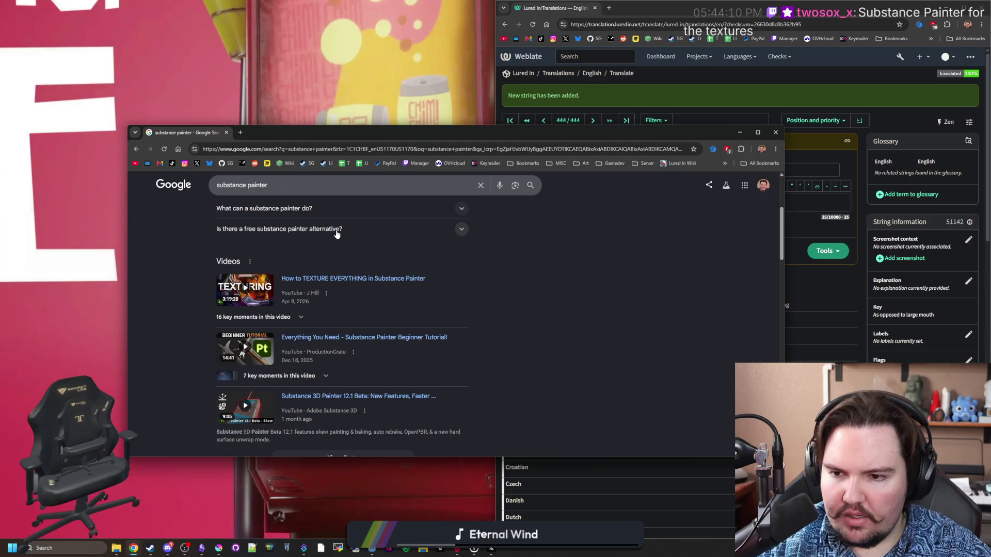
double_click(384, 135)
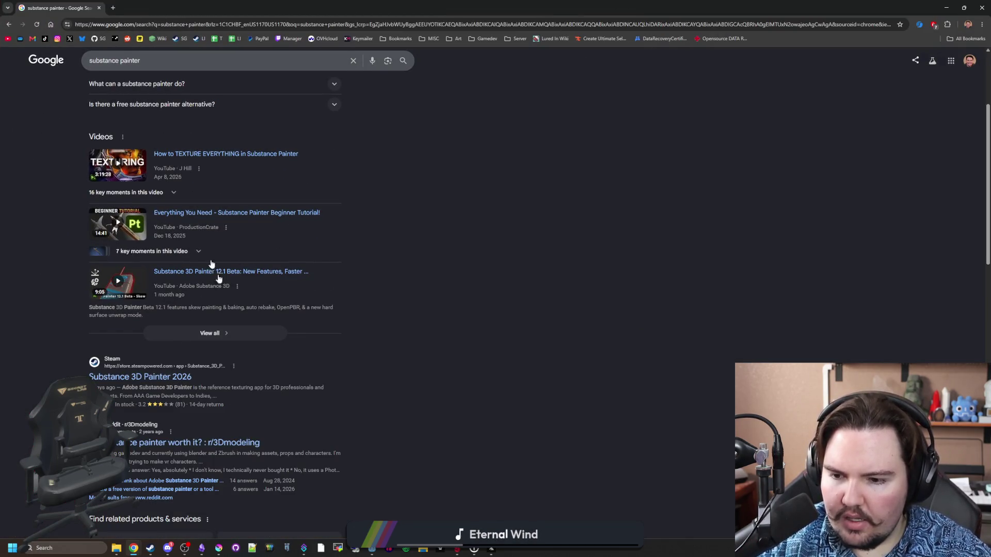
scroll(161, 83, "up", 3)
left_click(160, 72)
type("alternative free")
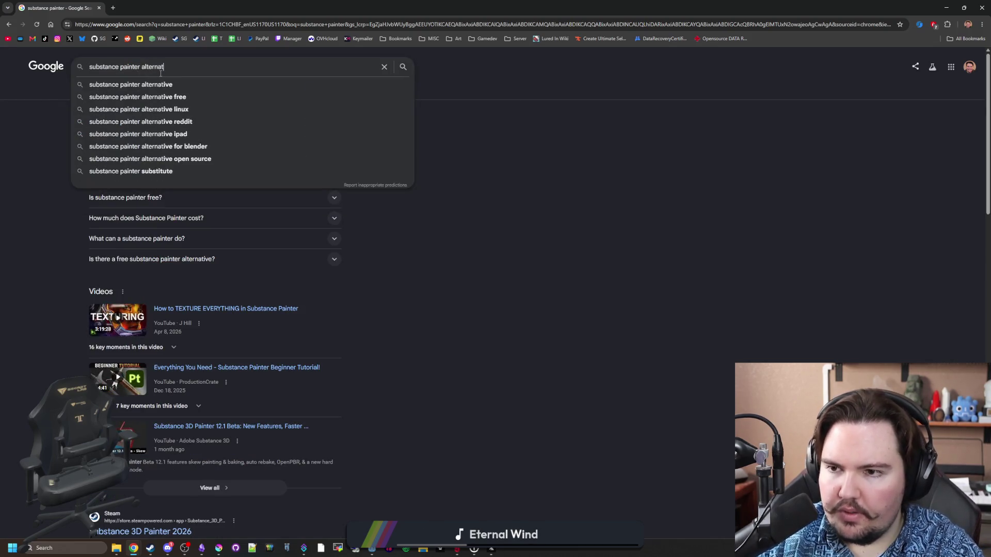
key("Return")
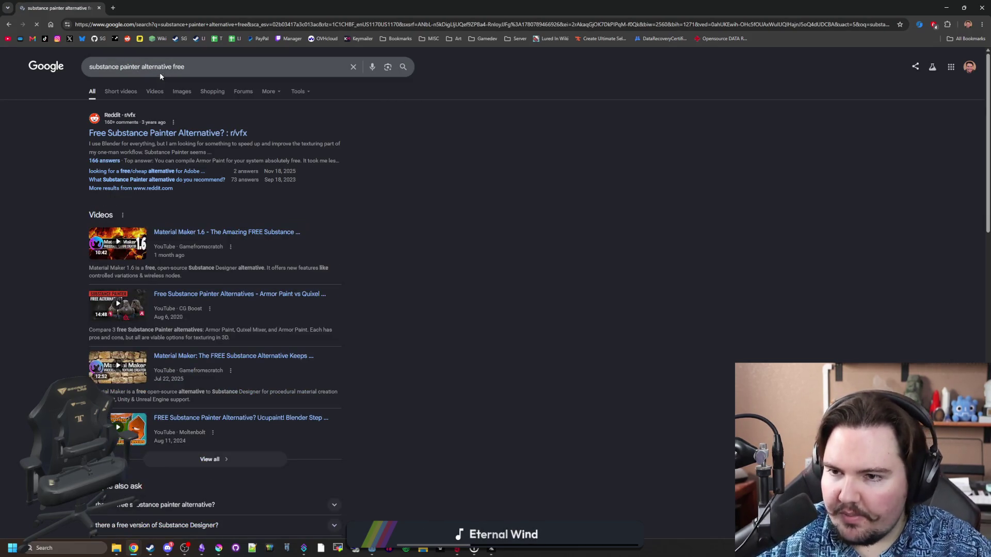
Step: Open the r/vfx 'Free Substance Painter Alternative?' thread, reveal the Armor Paint spoiler, and view the armorpaint GitHub repo
middle_click(223, 133)
left_click(180, 6)
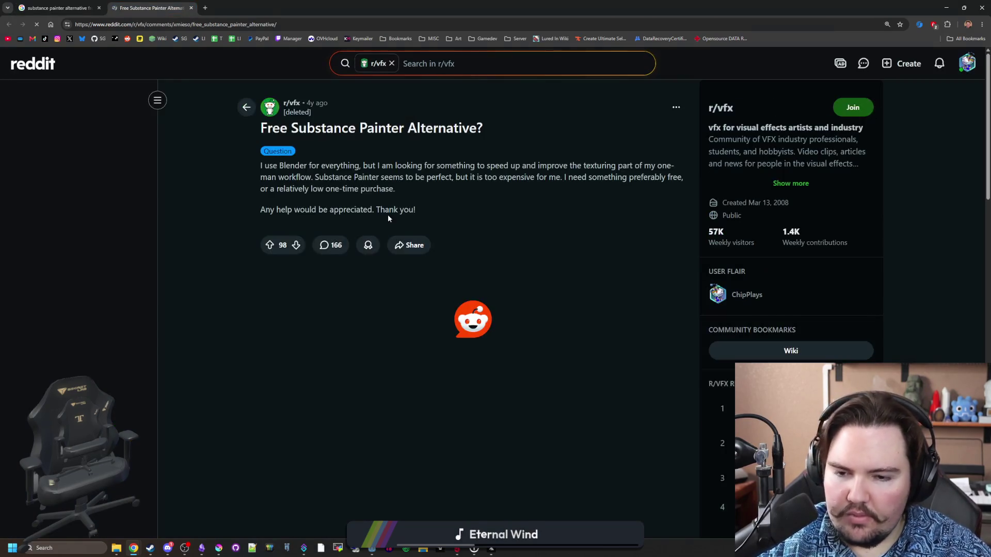
scroll(434, 261, "down", 2)
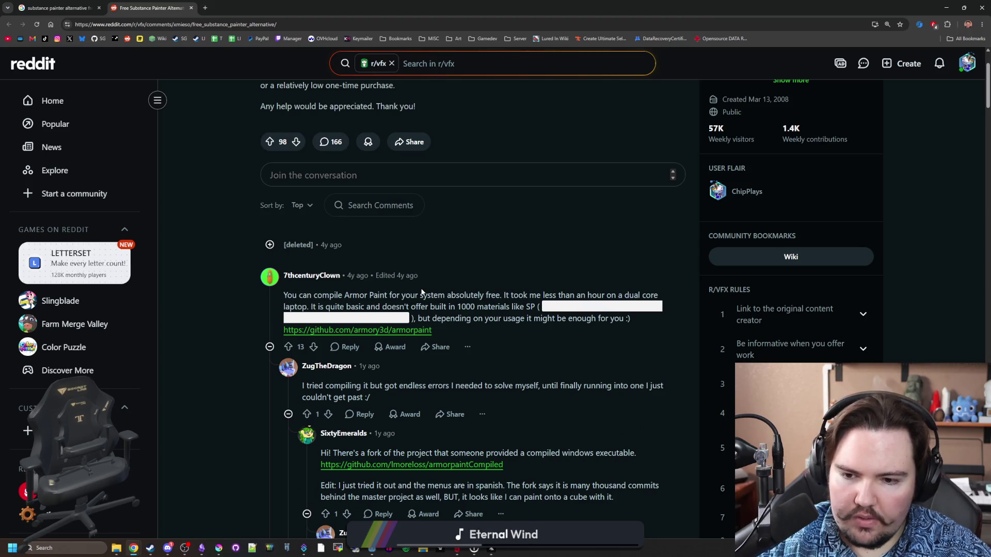
left_click(374, 320)
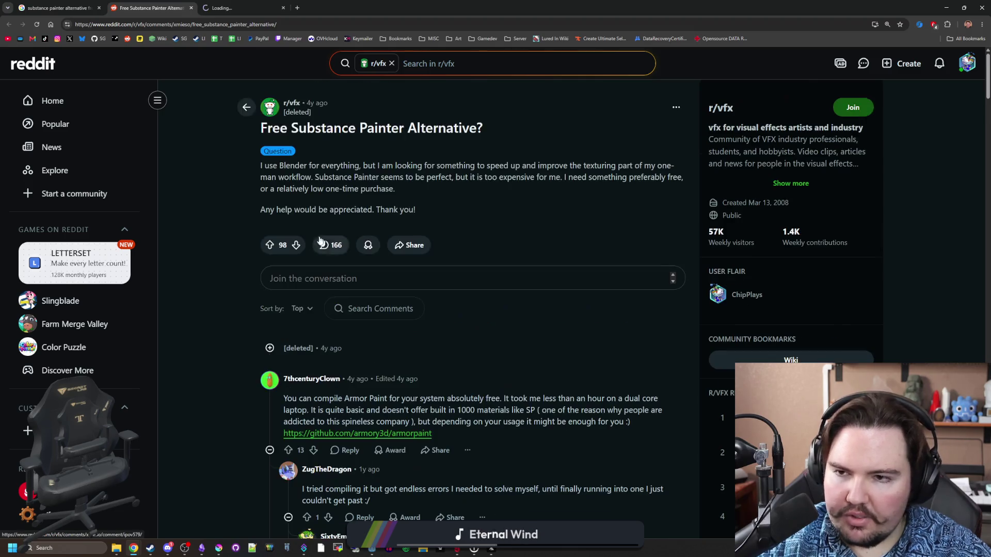
left_click(243, 7)
Step: Read through the armory3d/armorpaint README, then go back to the 'substance painter alternative free' results
scroll(279, 245, "down", 3)
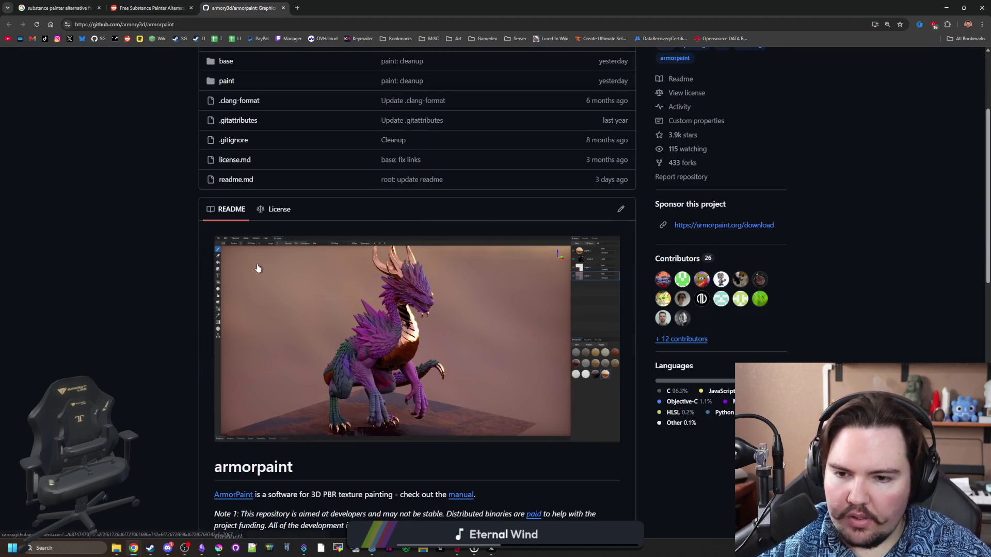
scroll(397, 309, "down", 3)
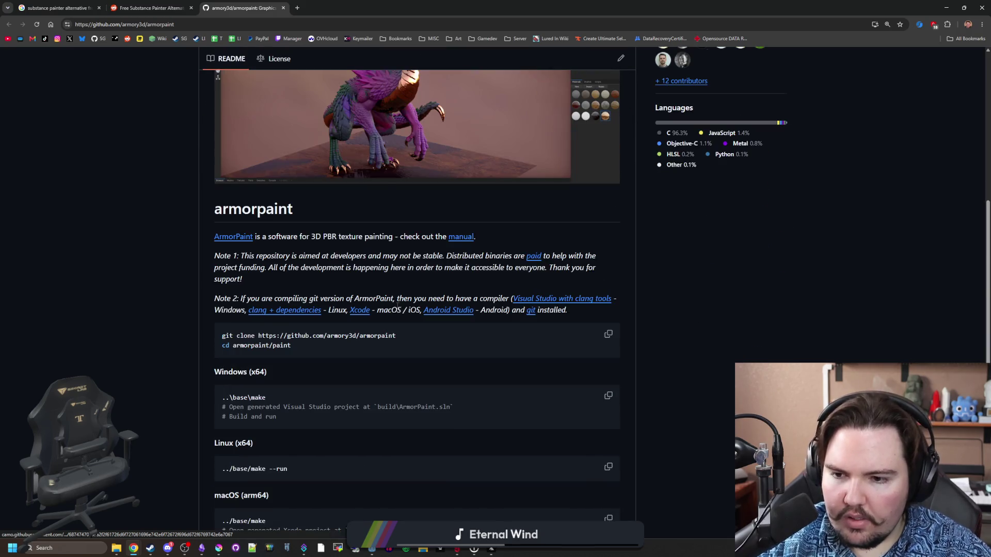
scroll(397, 306, "down", 10)
scroll(310, 232, "up", 20)
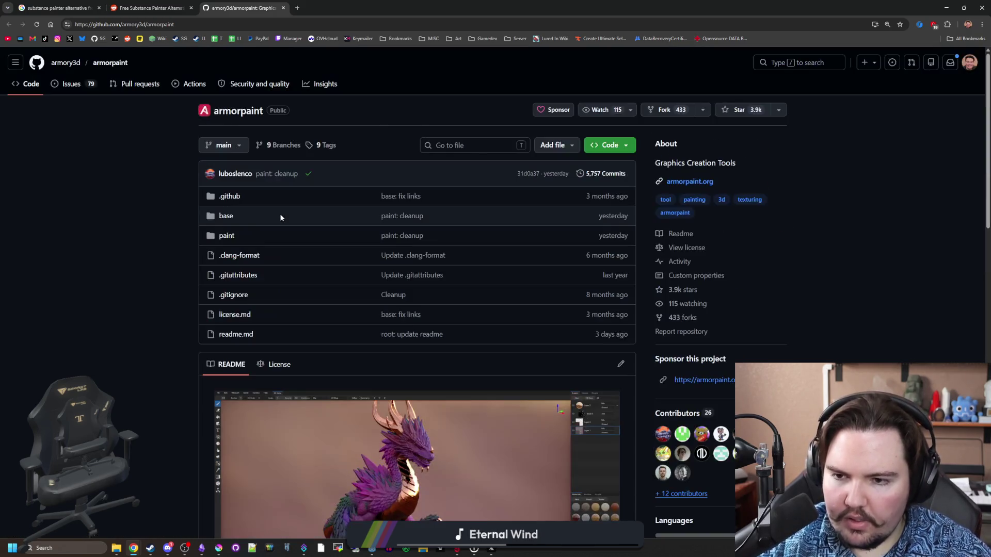
left_click(81, 4)
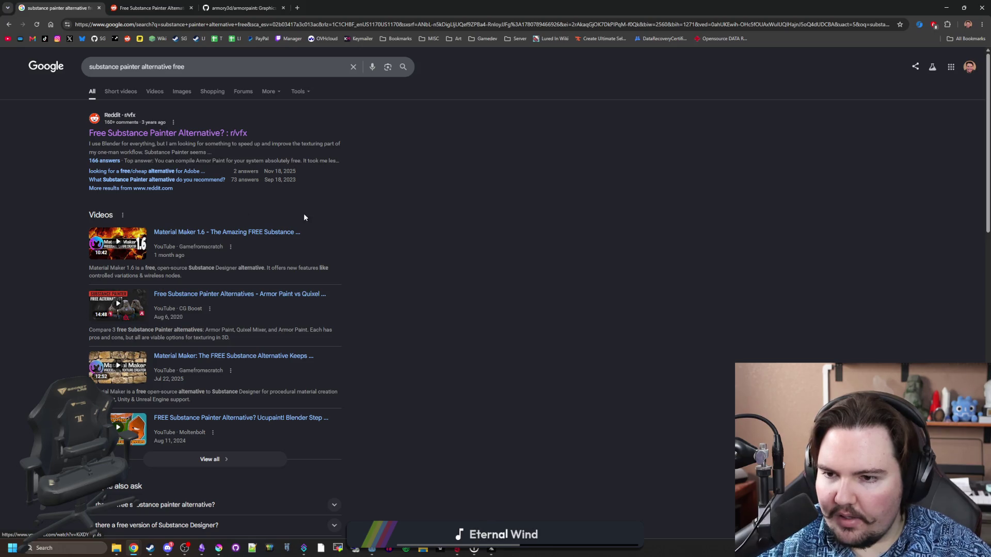
Step: Search Google for 'material maker' and open the materialmaker.org website
left_click(297, 8)
type("material ma")
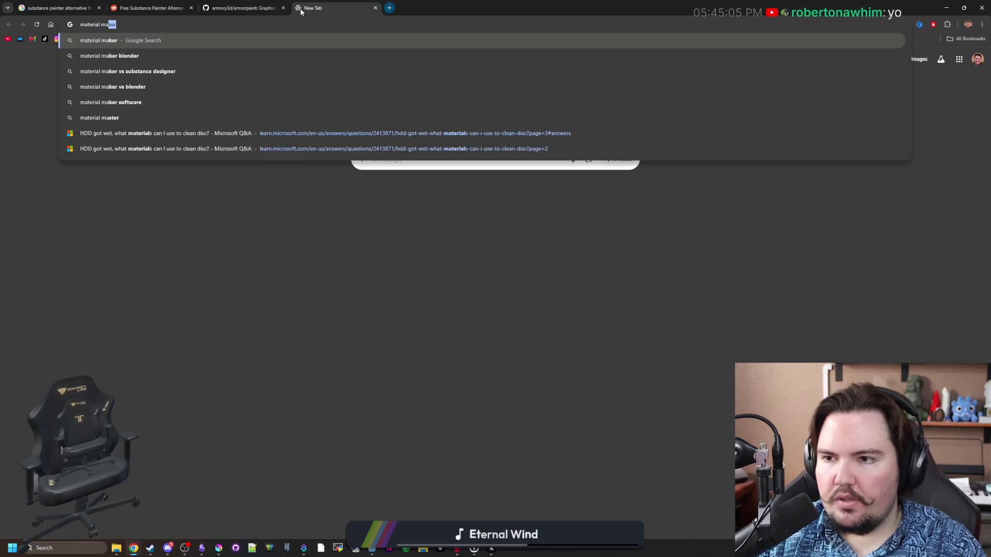
key("Return")
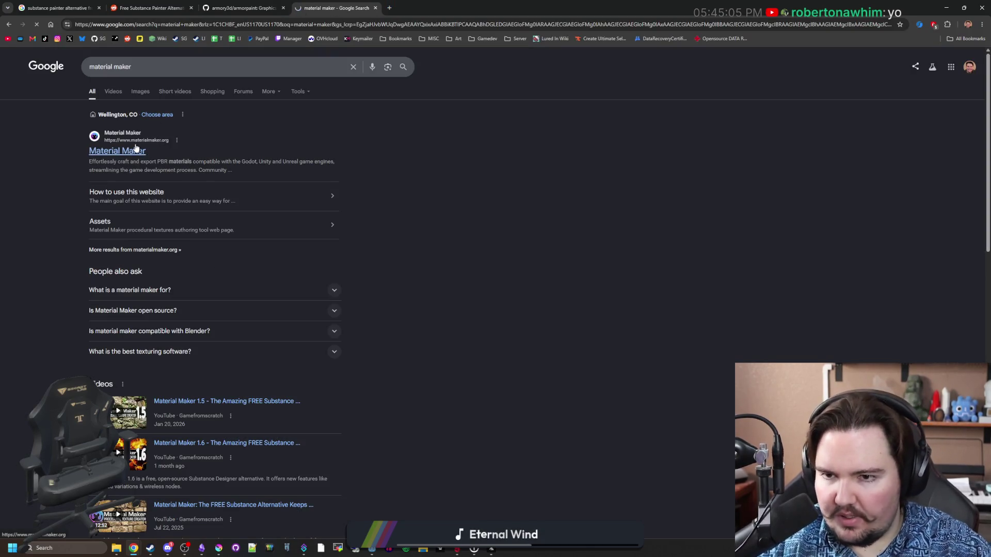
left_click(136, 148)
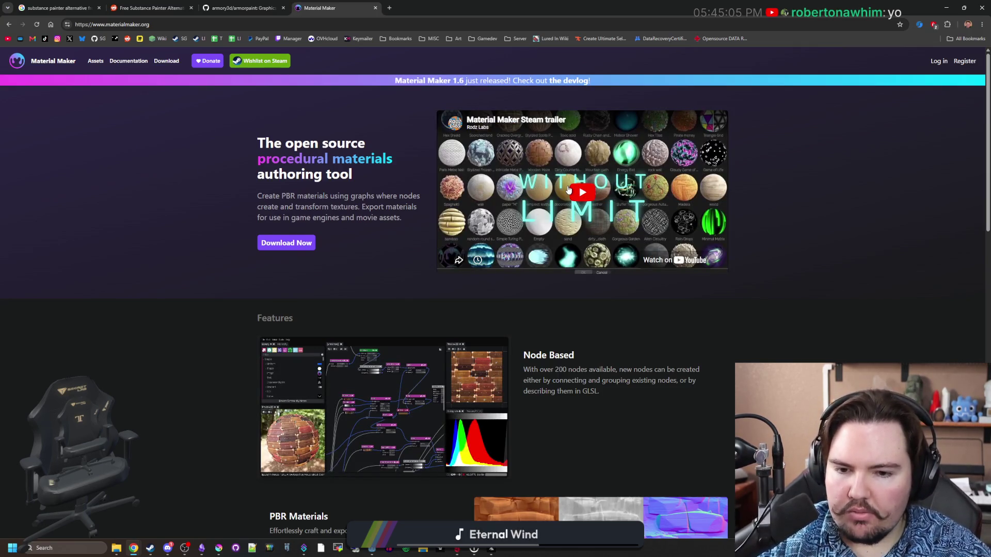
scroll(567, 190, "down", 9)
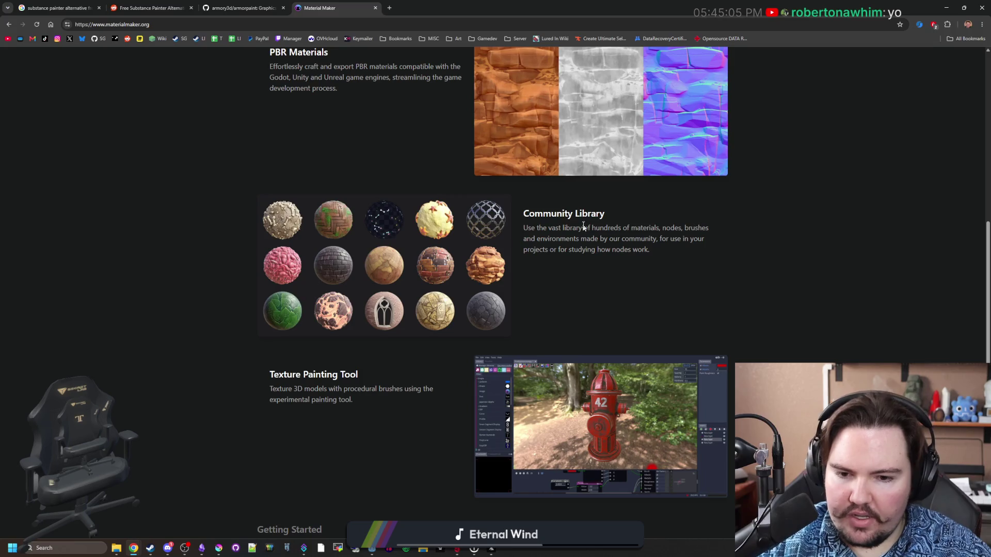
scroll(553, 337, "down", 2)
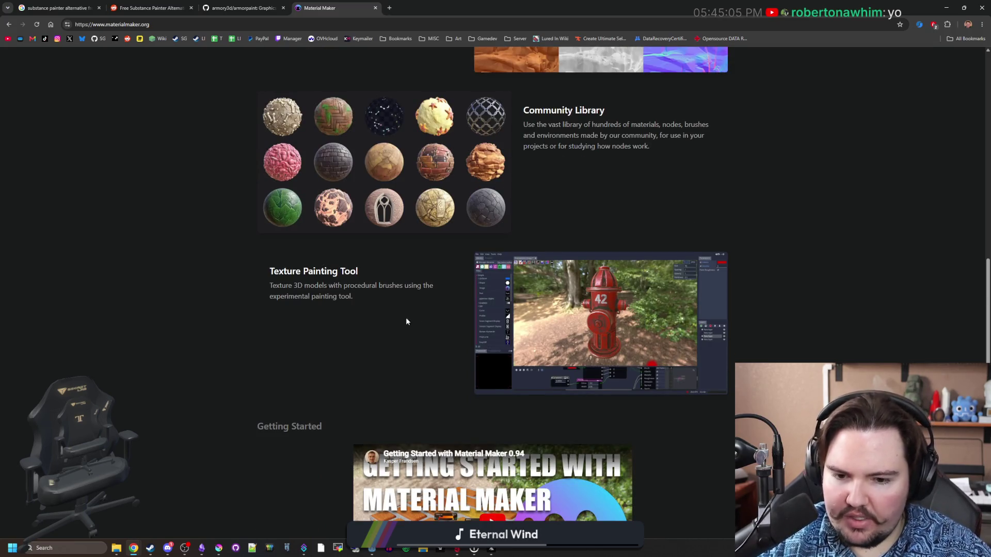
scroll(405, 321, "down", 2)
left_click(77, 551)
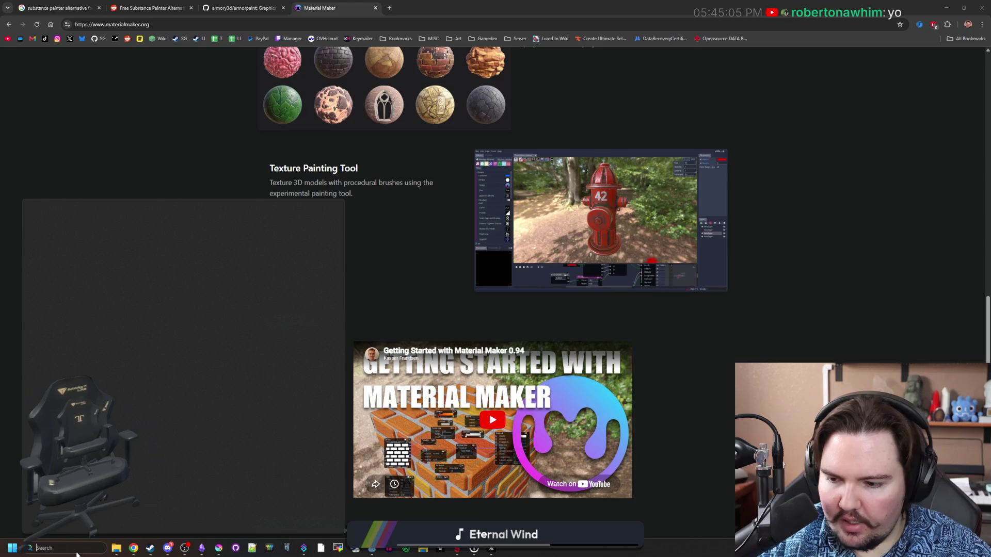
type("material")
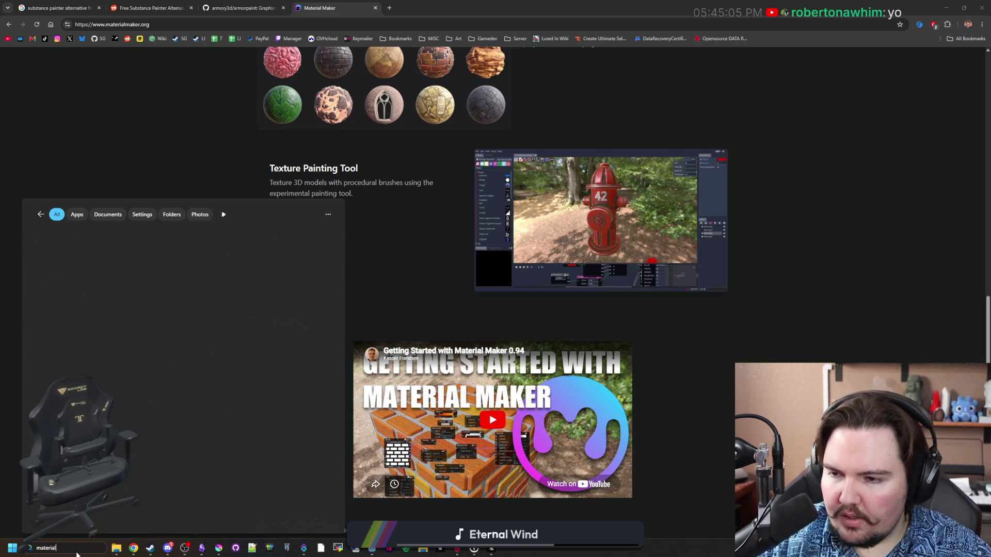
left_click(152, 551)
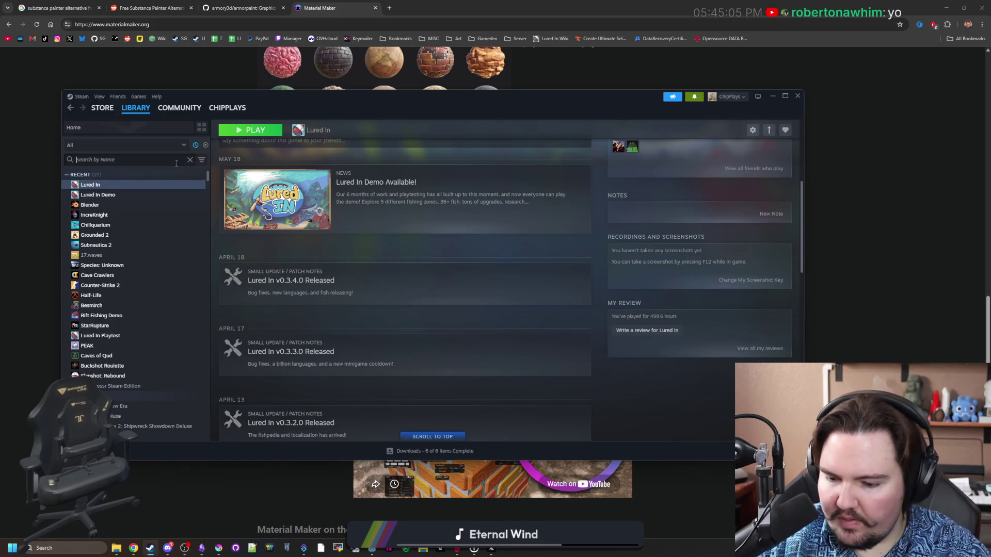
type("material")
left_click(849, 103)
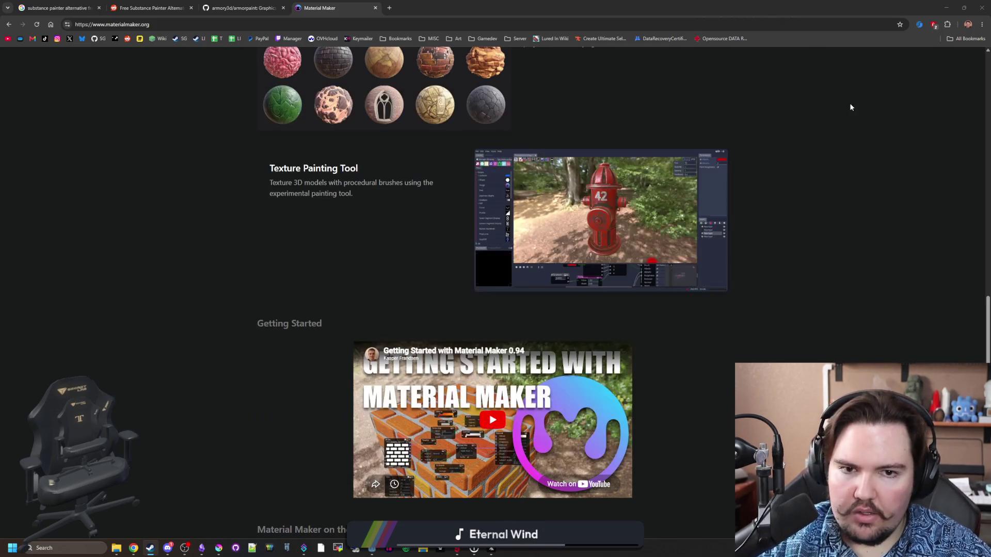
scroll(537, 209, "up", 15)
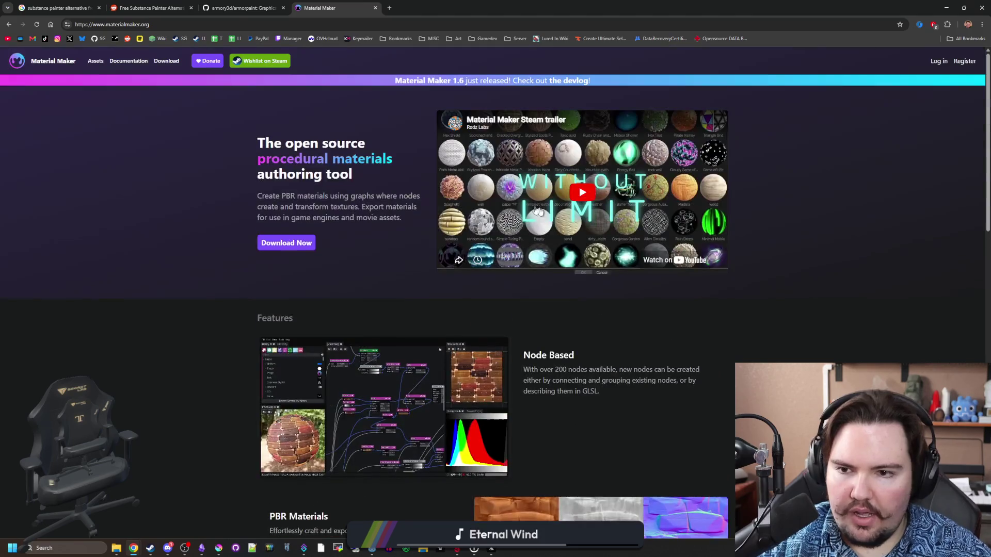
Step: Open Material Maker's Steam store page and make the vending-machine shot the main screenshot
left_click(268, 65)
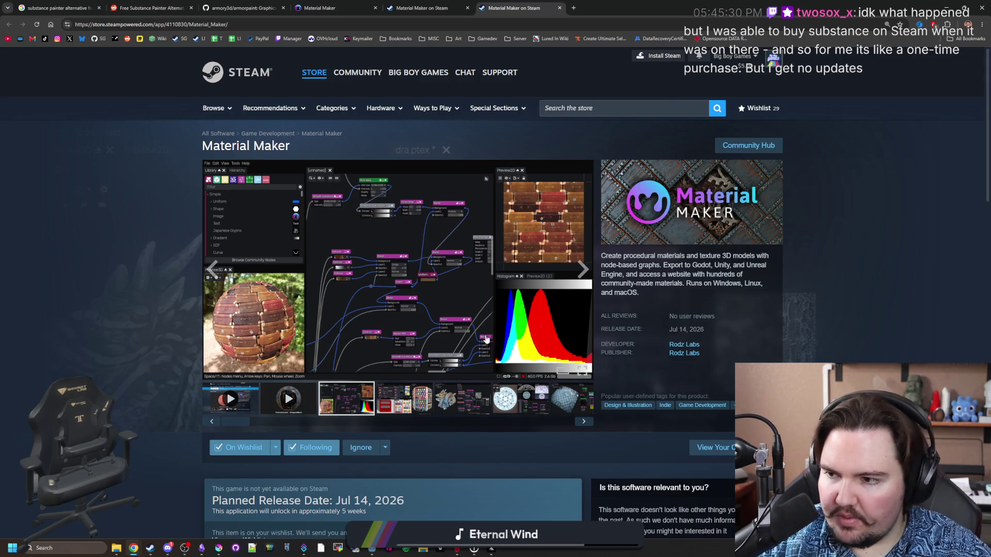
scroll(514, 356, "down", 1)
scroll(394, 391, "up", 1)
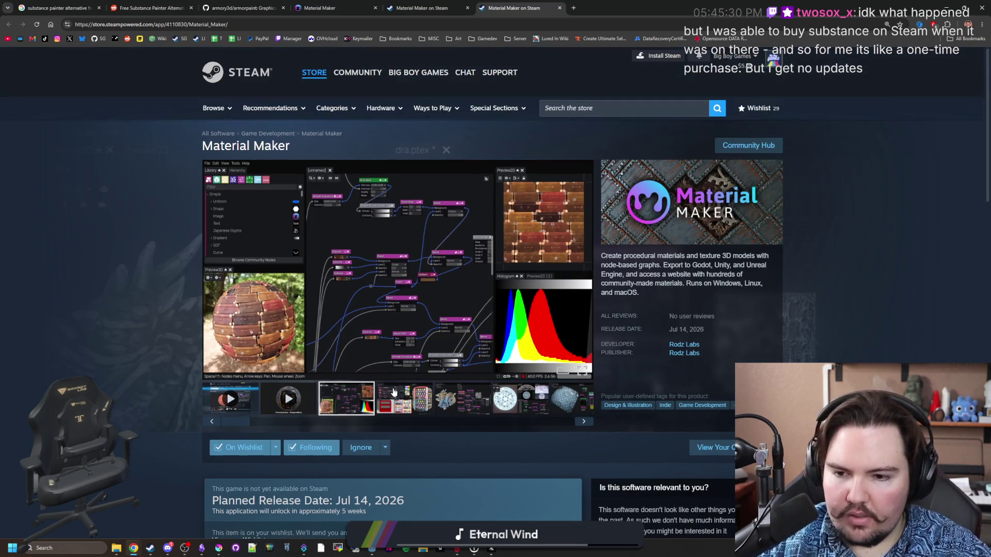
left_click(397, 397)
Step: Page through the screenshots full-screen, past the dragon to the magic-circle shot, then close the viewer
left_click(567, 341)
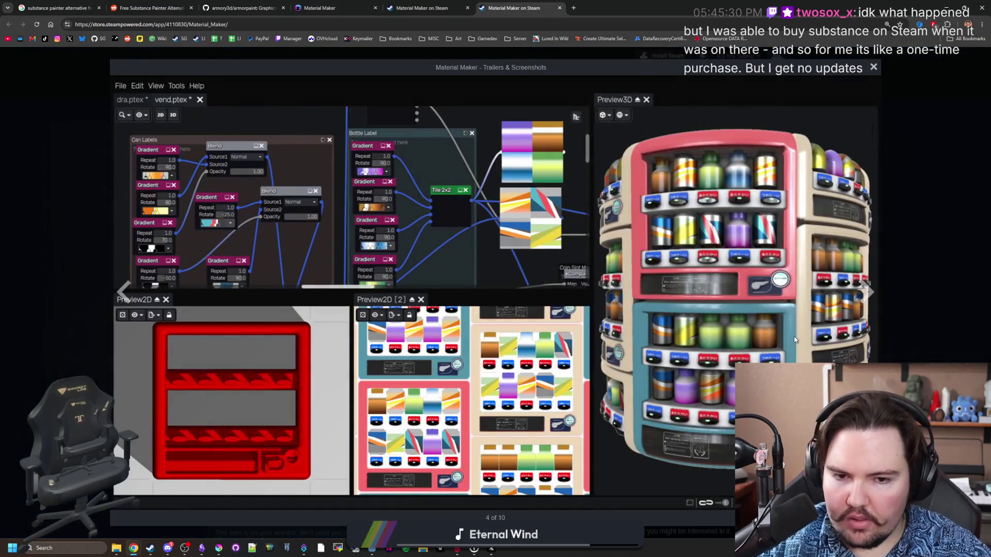
left_click(862, 295)
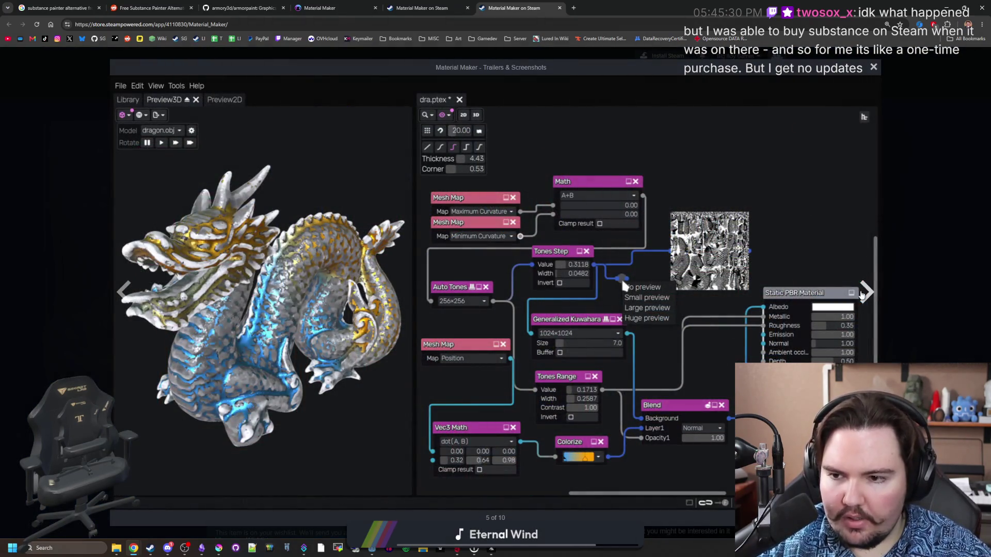
left_click(861, 294)
left_click(862, 295)
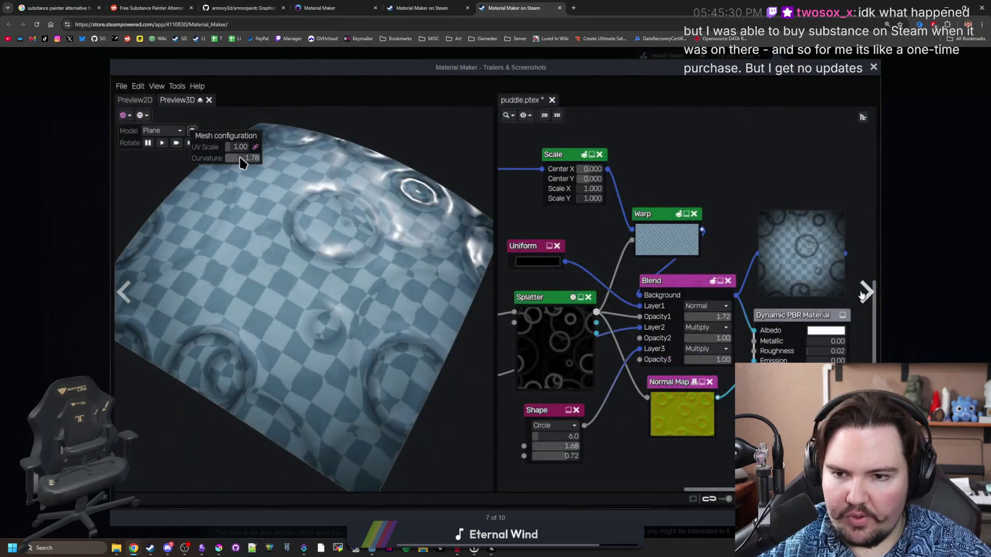
left_click(862, 295)
left_click(862, 295)
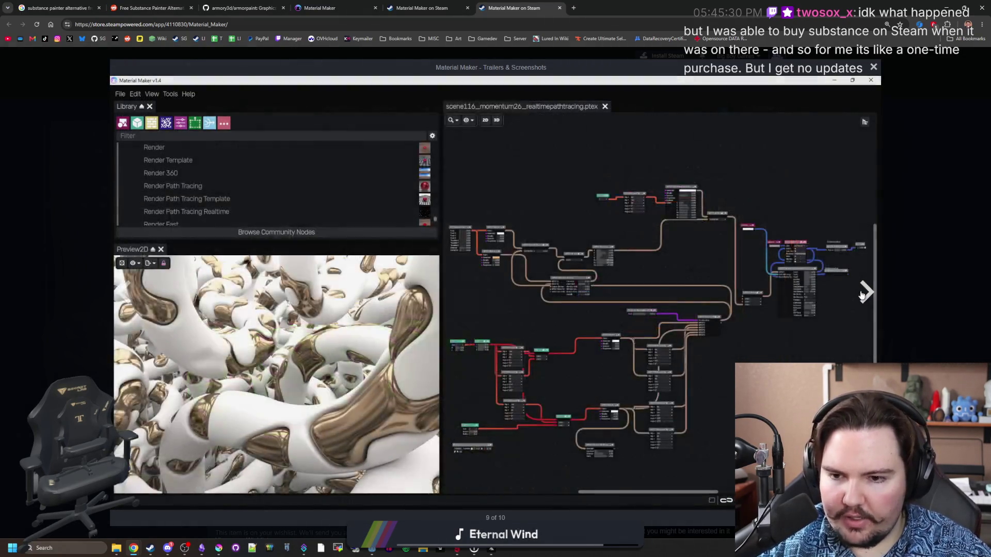
left_click(861, 295)
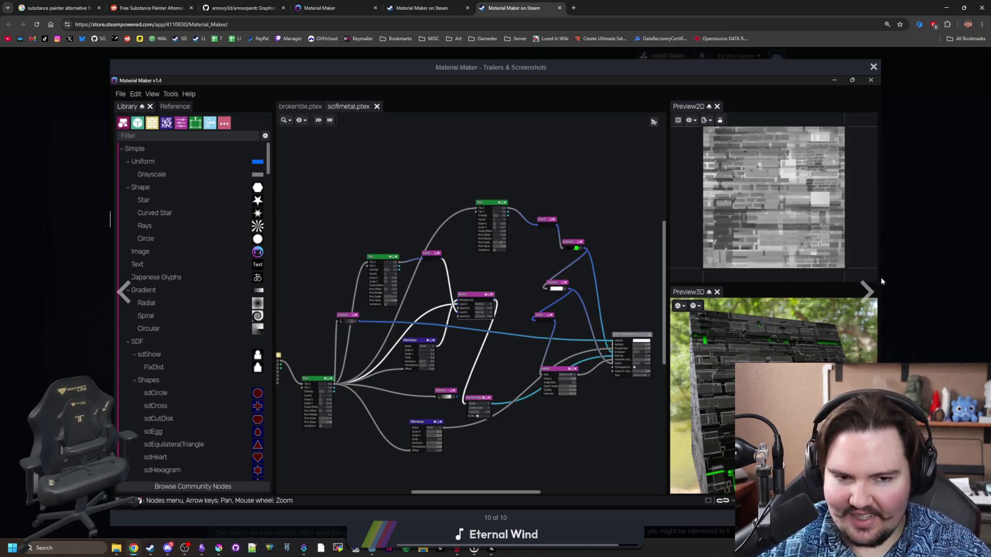
left_click(872, 293)
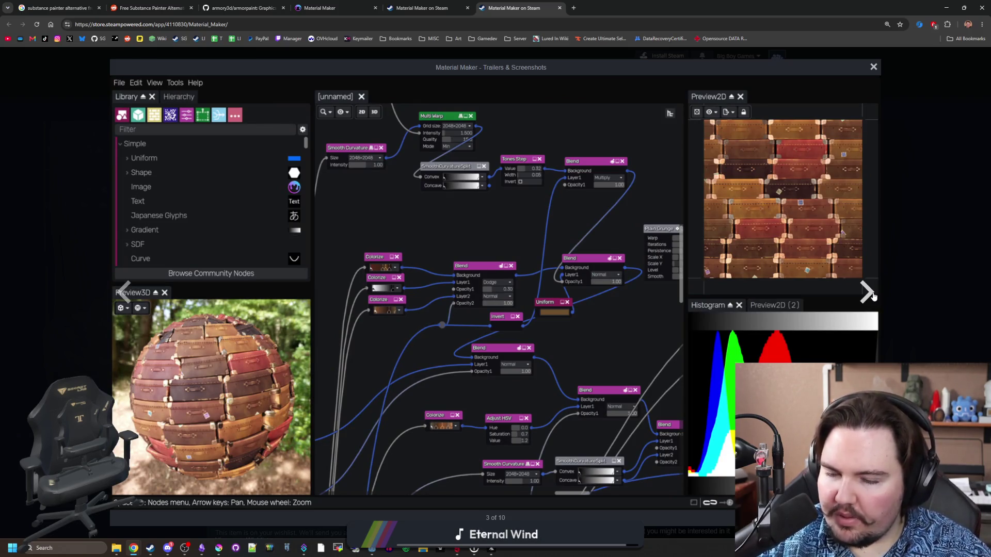
left_click(867, 292)
left_click(867, 292)
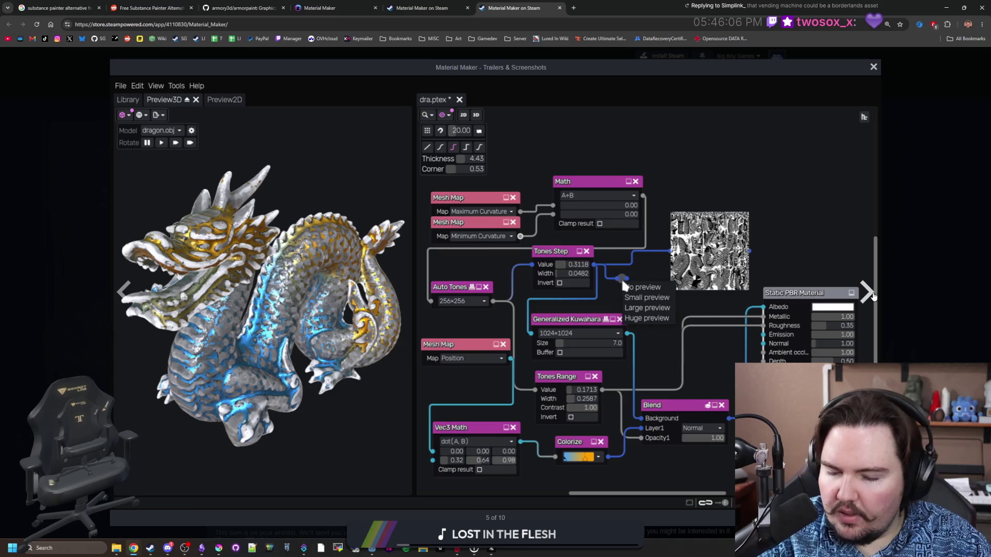
left_click(871, 294)
left_click(875, 308)
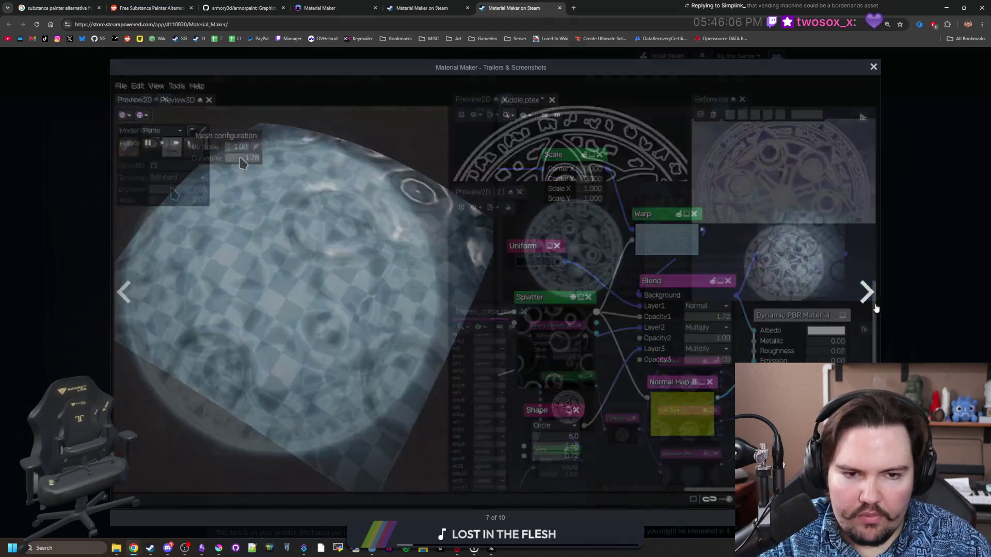
left_click(872, 308)
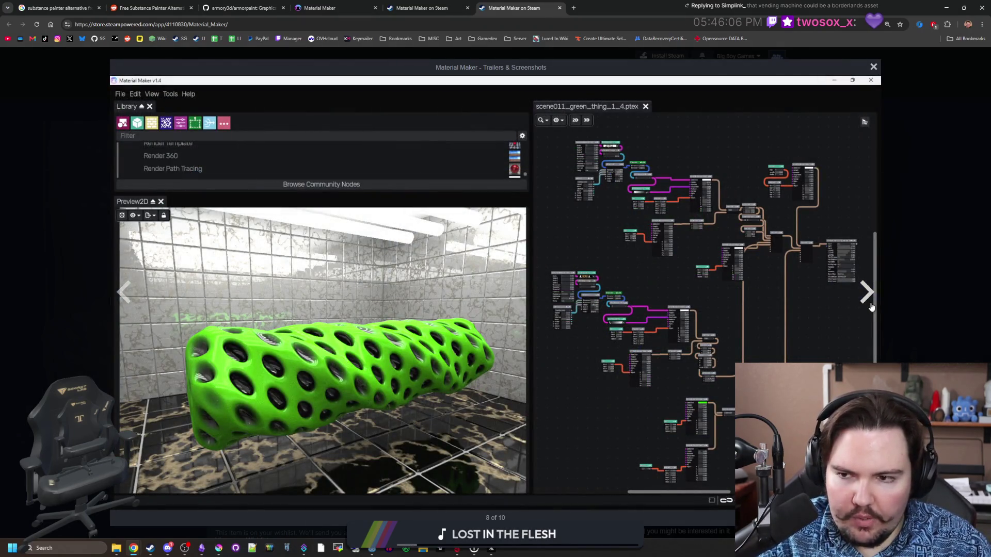
left_click(871, 308)
left_click(871, 307)
left_click(871, 308)
left_click(871, 308)
left_click(871, 308)
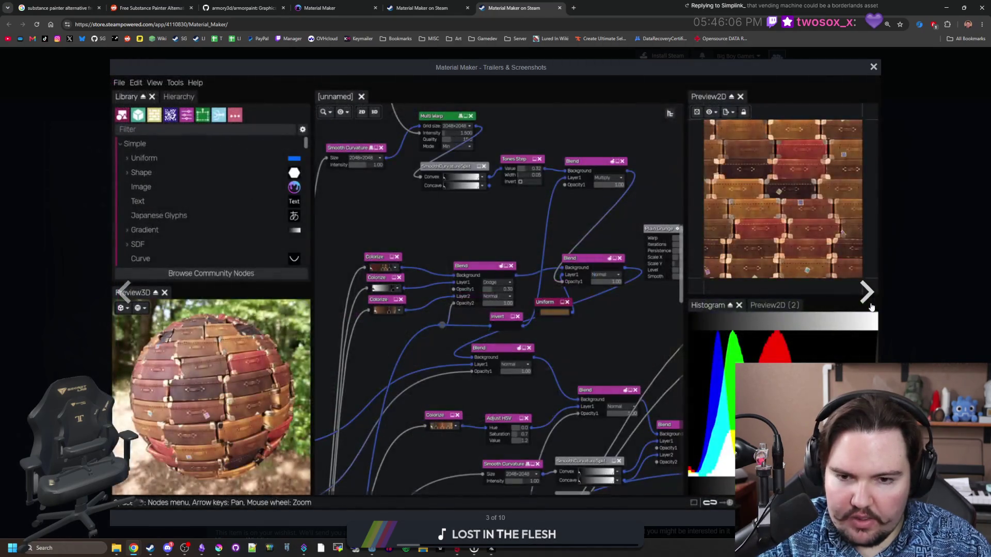
left_click(871, 308)
left_click(871, 308)
left_click(871, 308)
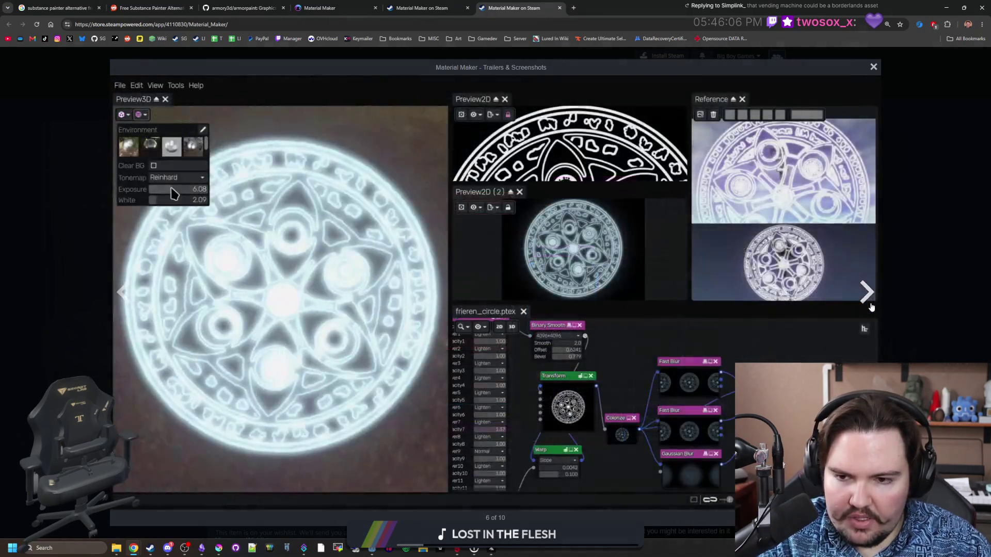
left_click(871, 307)
left_click(912, 296)
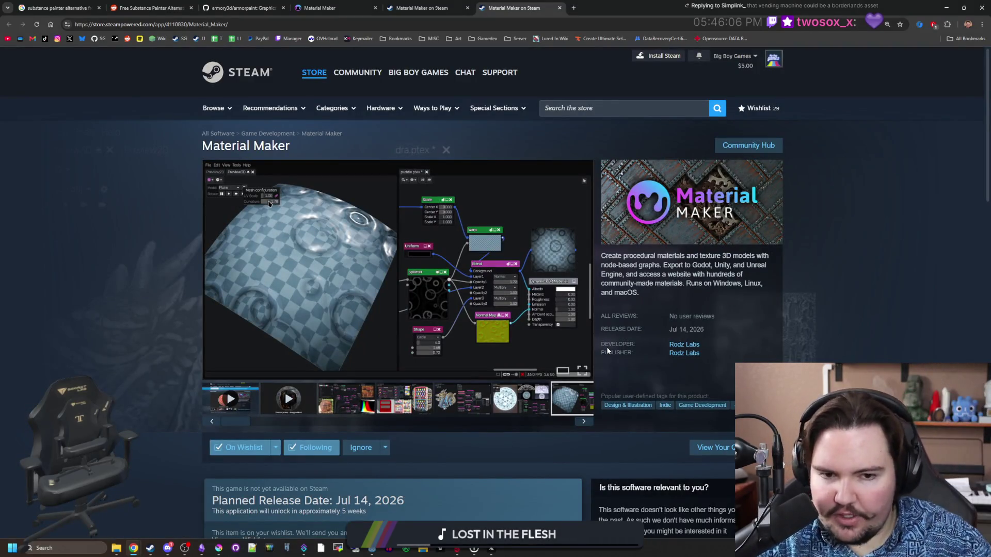
Step: Read down Material Maker's store page and expand the full features description
scroll(459, 317, "down", 3)
scroll(465, 316, "down", 1)
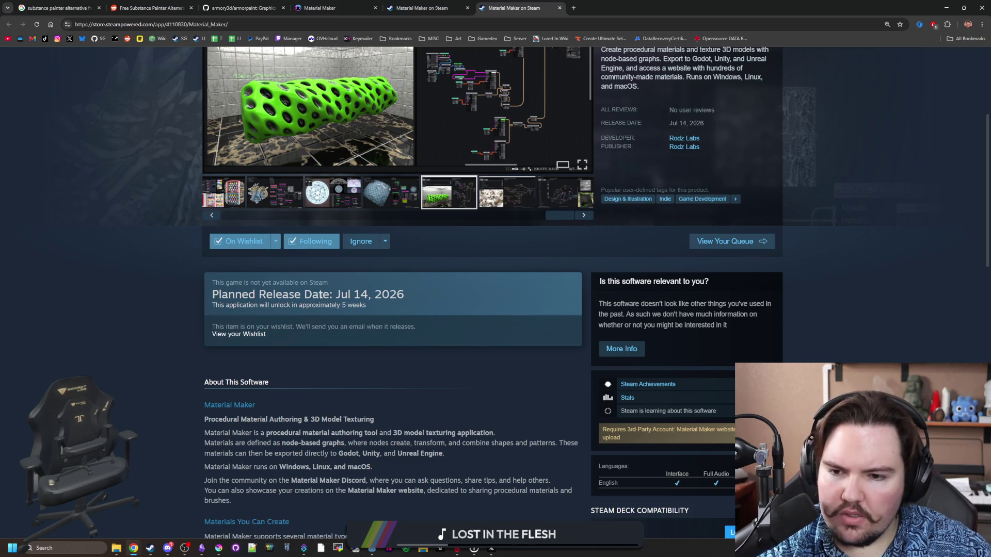
left_click_drag(336, 305, 398, 327)
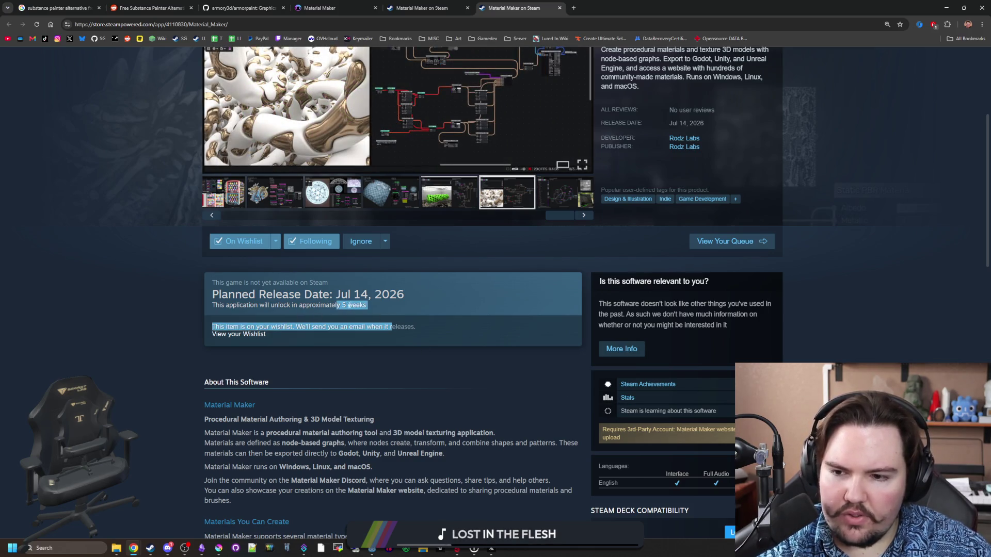
left_click(344, 328)
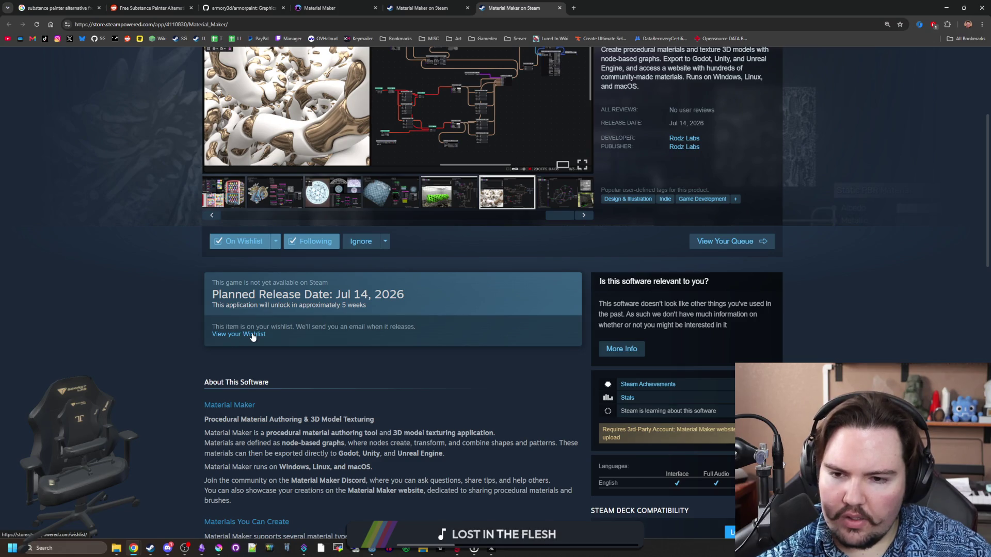
scroll(253, 338, "down", 5)
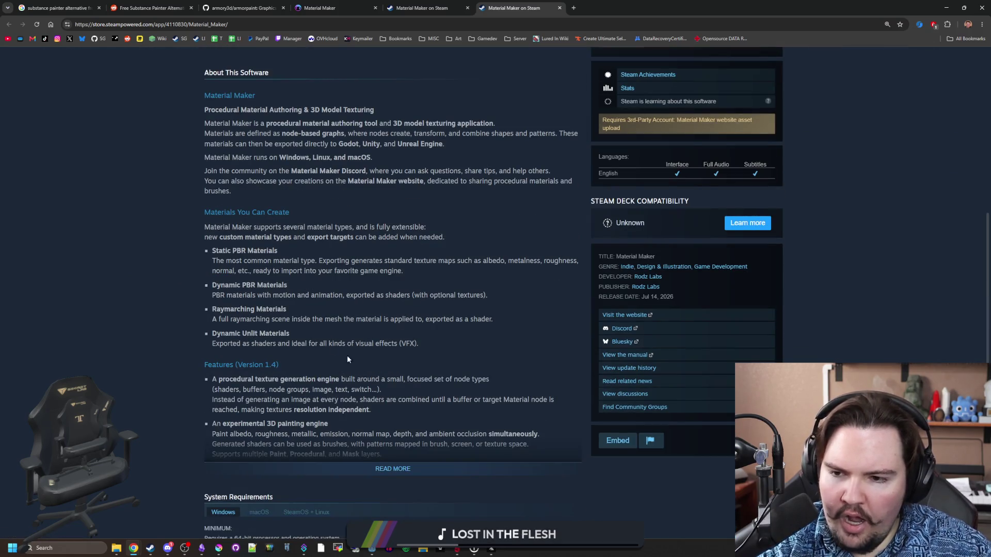
scroll(393, 388, "down", 2)
left_click(395, 366)
scroll(320, 396, "down", 12)
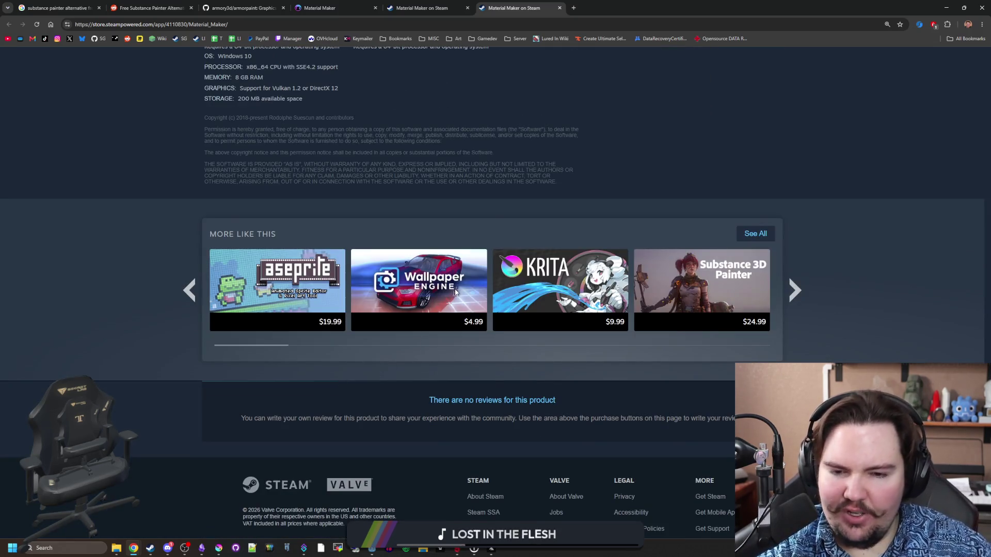
mouse_move(704, 288)
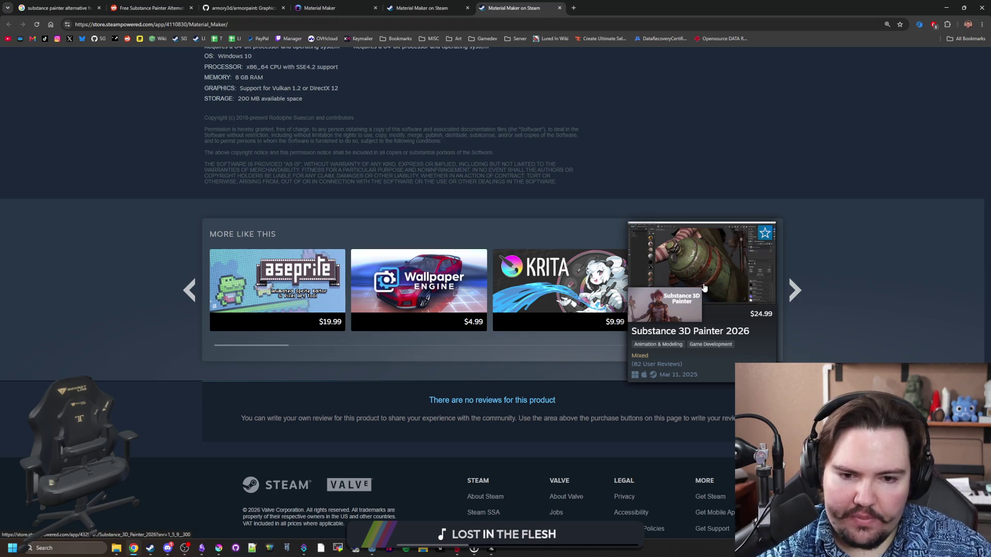
Step: Show the final node-graph screenshot large, then return to the Material Maker website
key("Home")
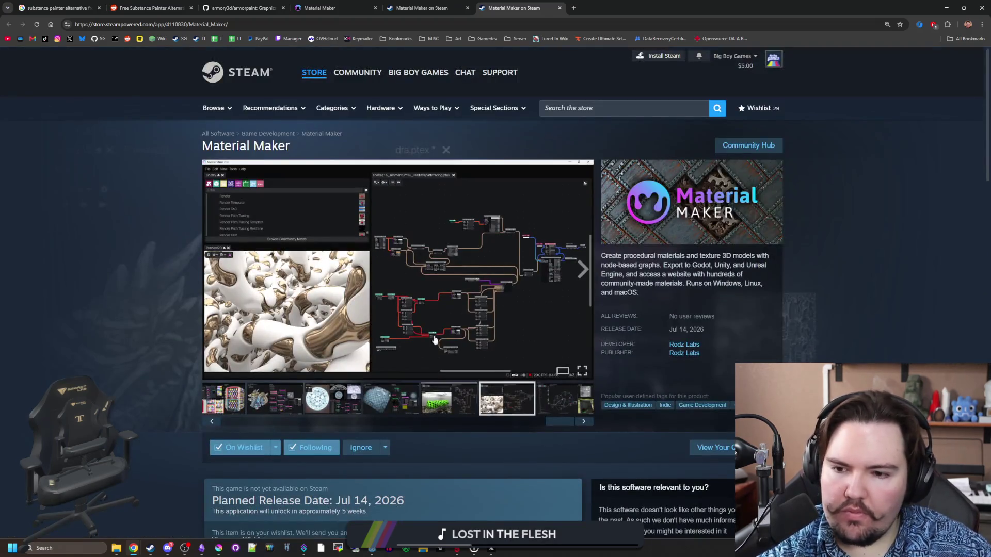
left_click(568, 402)
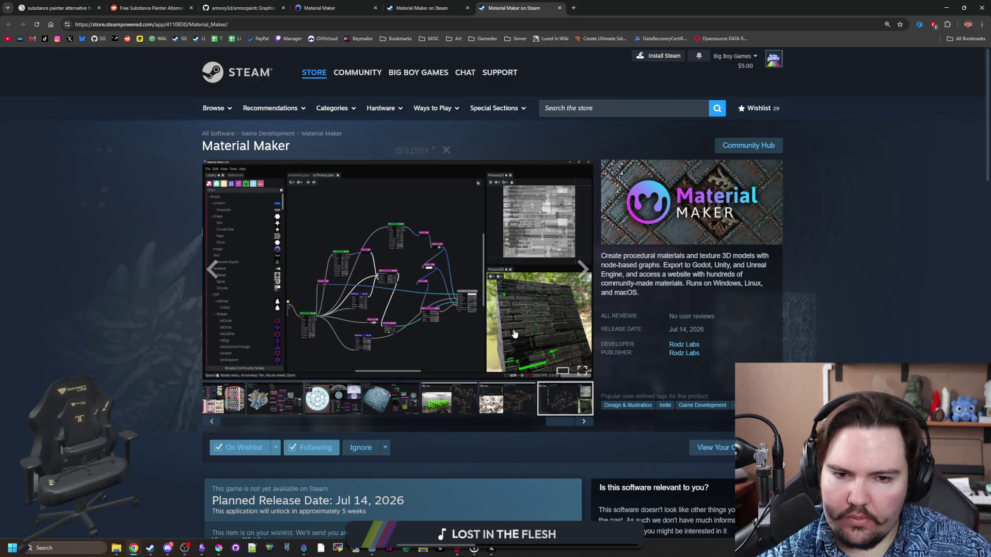
key("ctrl+shift+Tab")
key("ctrl+shift+Tab")
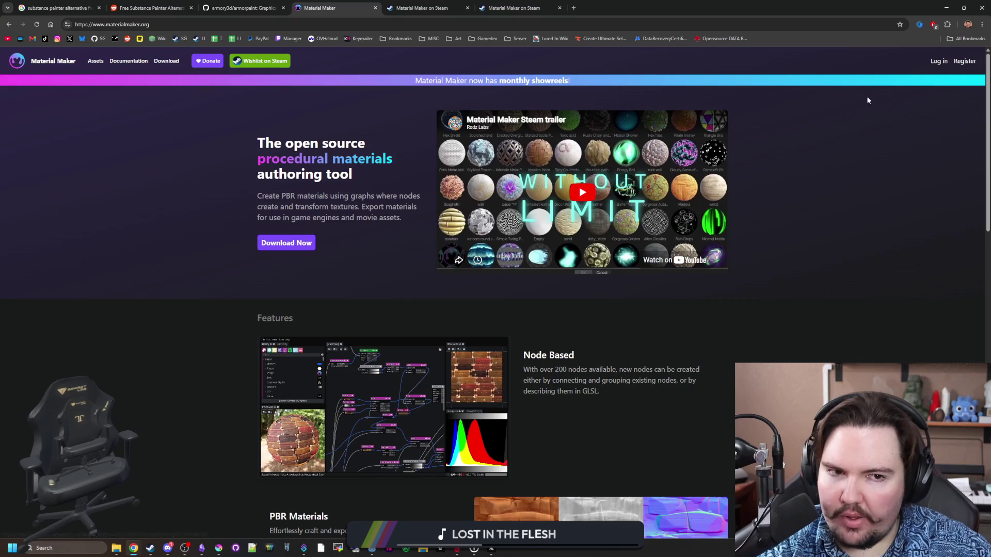
scroll(372, 208, "down", 15)
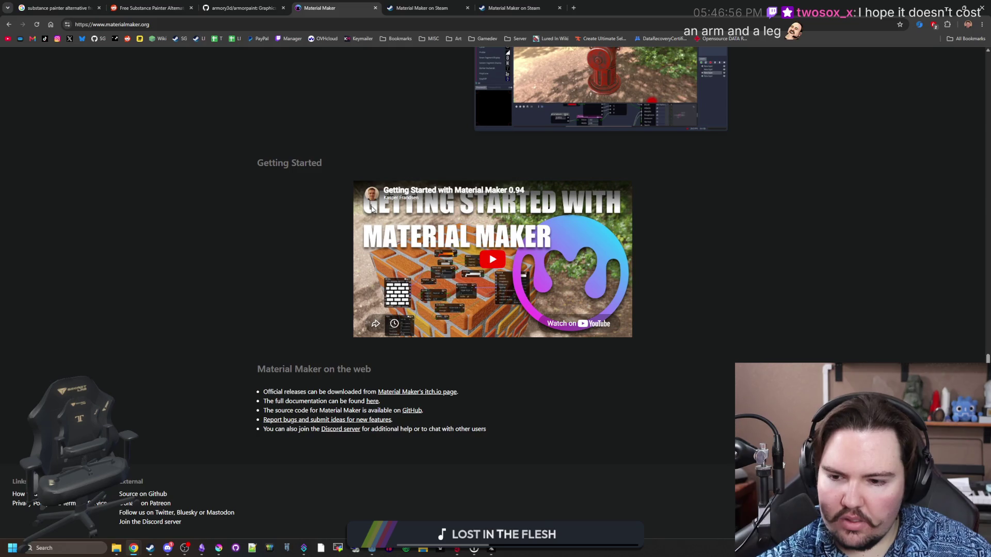
scroll(227, 196, "up", 15)
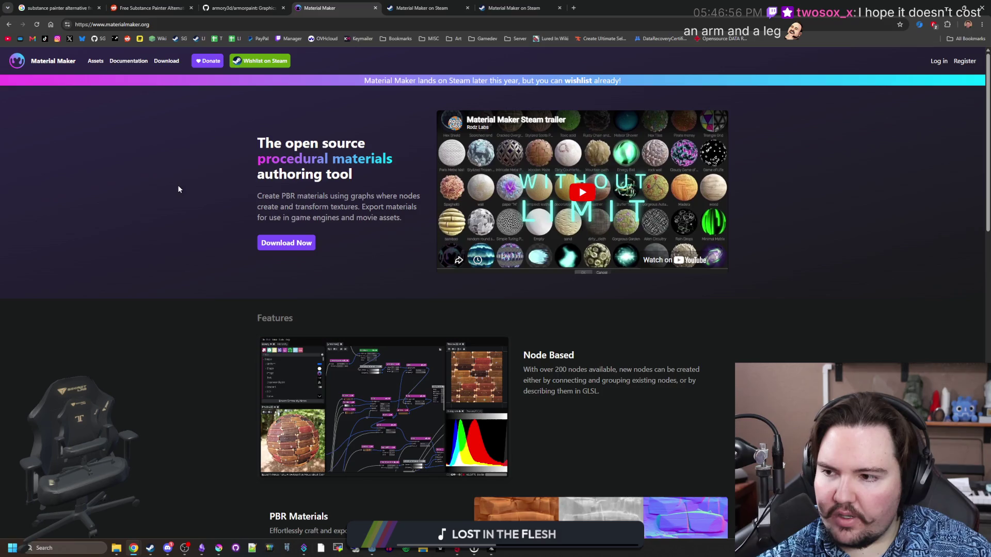
Step: Search Google for 'krita', then refine the query to 'krita stream'
left_click(572, 10)
type("krita")
key("Return")
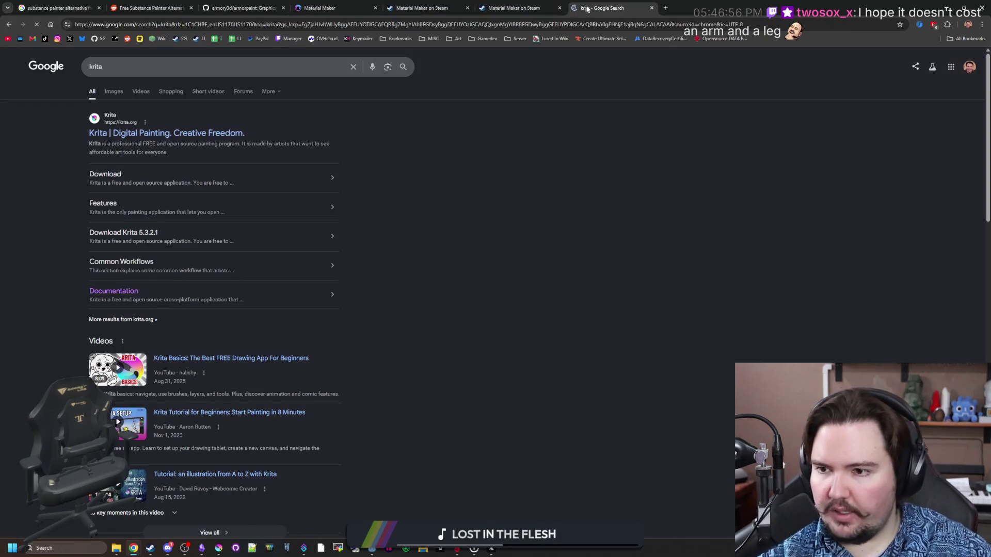
scroll(224, 221, "down", 12)
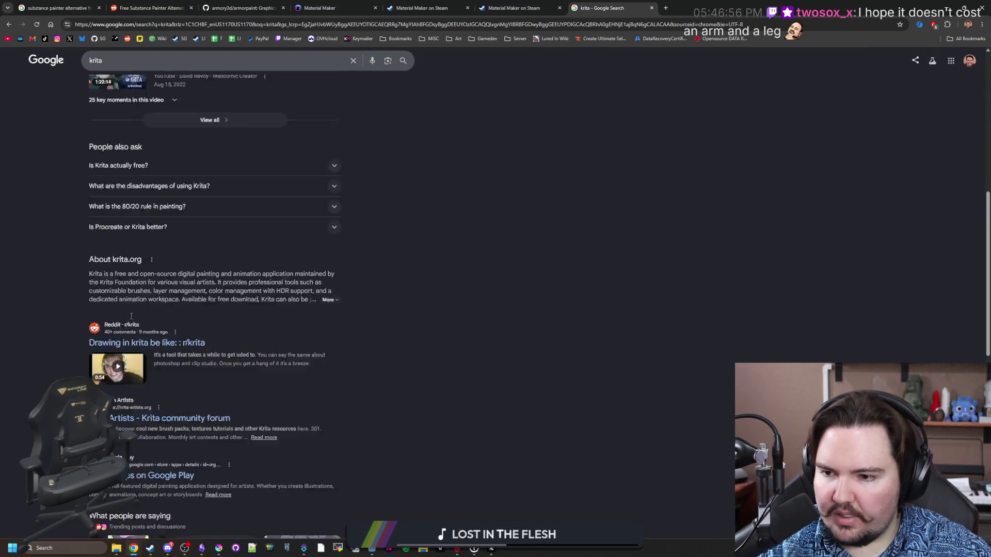
scroll(132, 313, "down", 4)
scroll(155, 207, "up", 15)
left_click(154, 74)
type("stream")
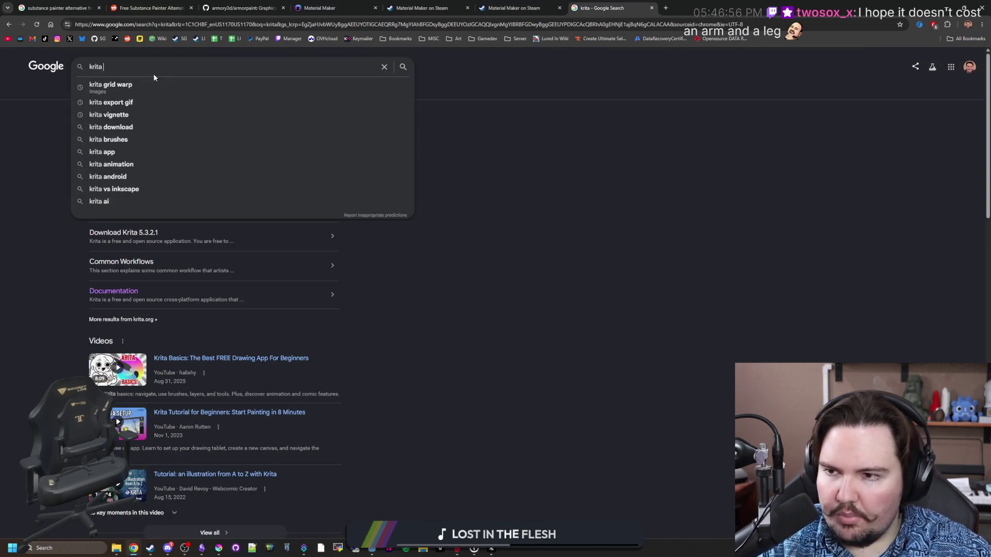
key("Return")
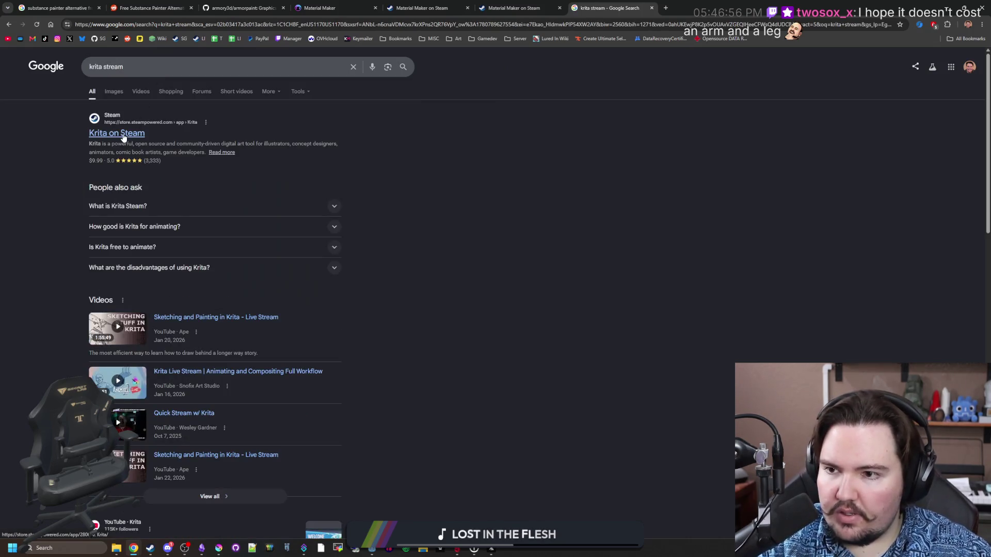
Step: Open Krita's Steam store page and look it over
left_click(123, 135)
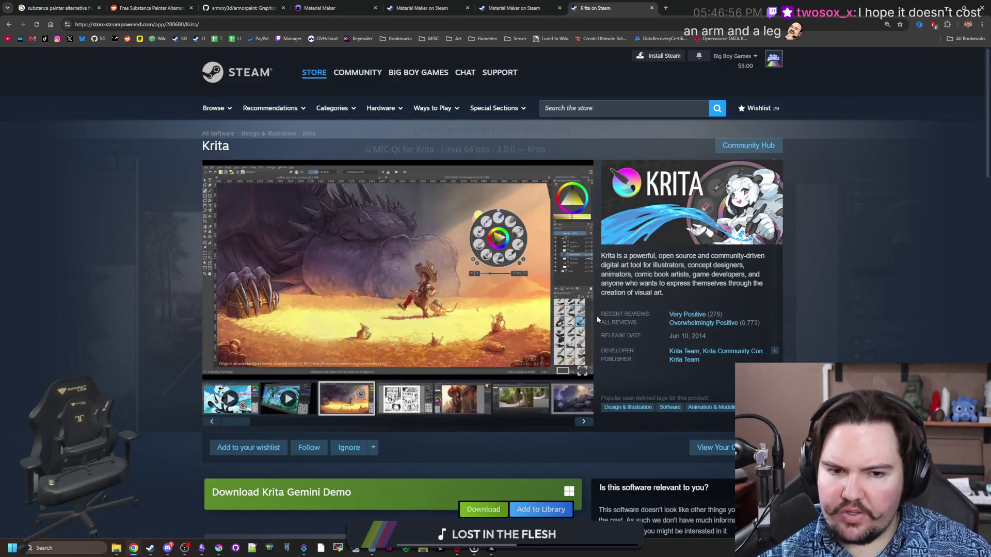
scroll(597, 317, "down", 1)
scroll(409, 363, "down", 2)
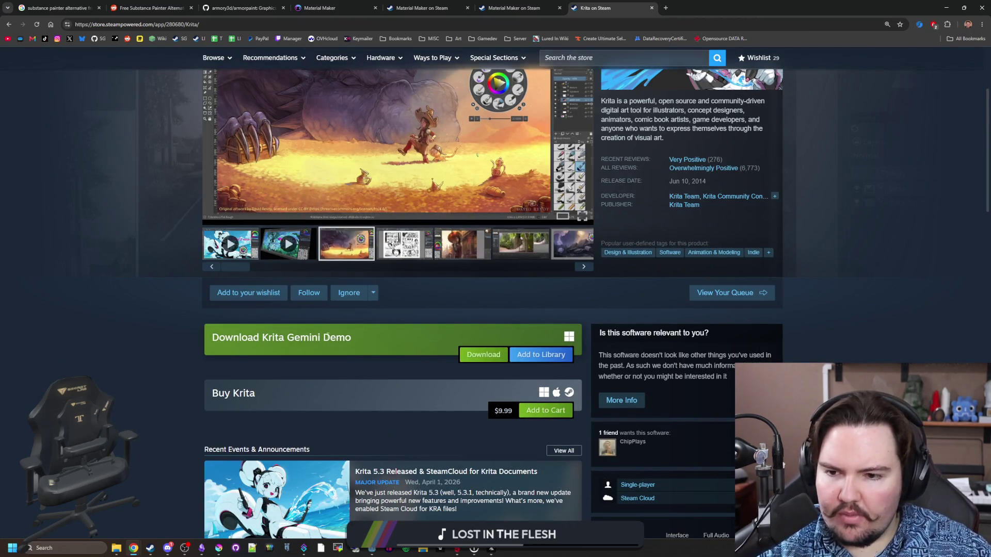
scroll(375, 326, "up", 3)
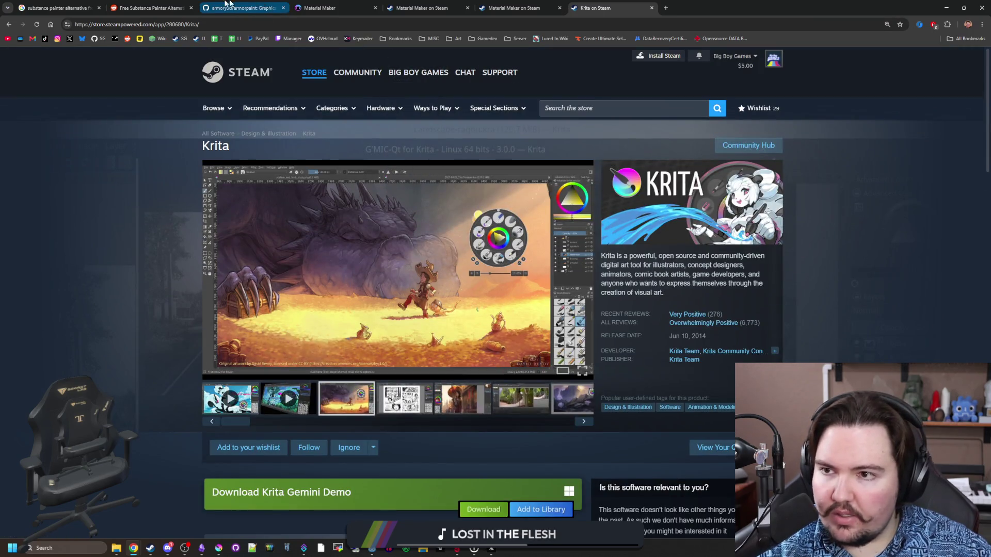
Step: Run a new Google search for 'krita' in a fresh page
left_click(666, 7)
type("krita")
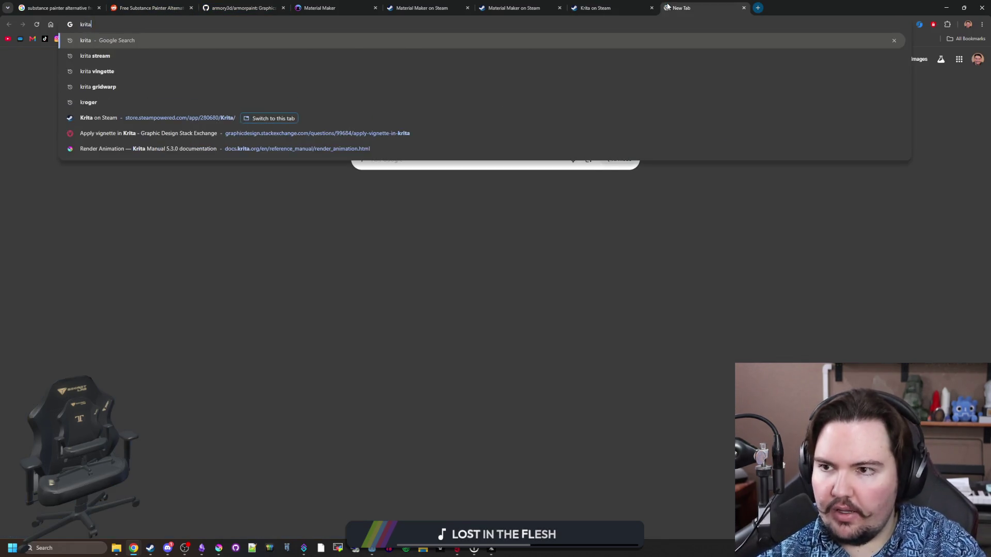
key("Return")
Step: View Krita's umbrella-girl and garden screenshots on Steam, then open krita.org from the results
left_click(587, 5)
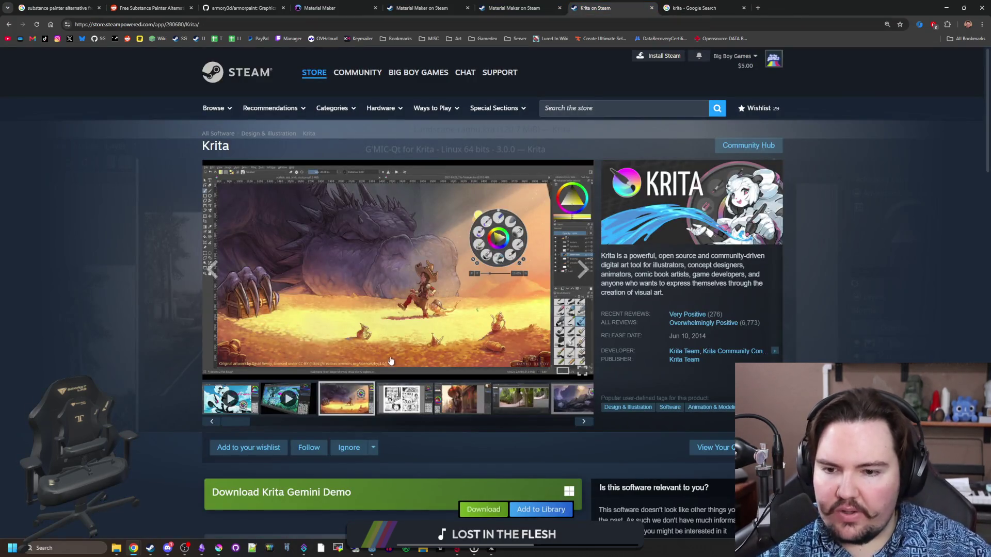
left_click(443, 392)
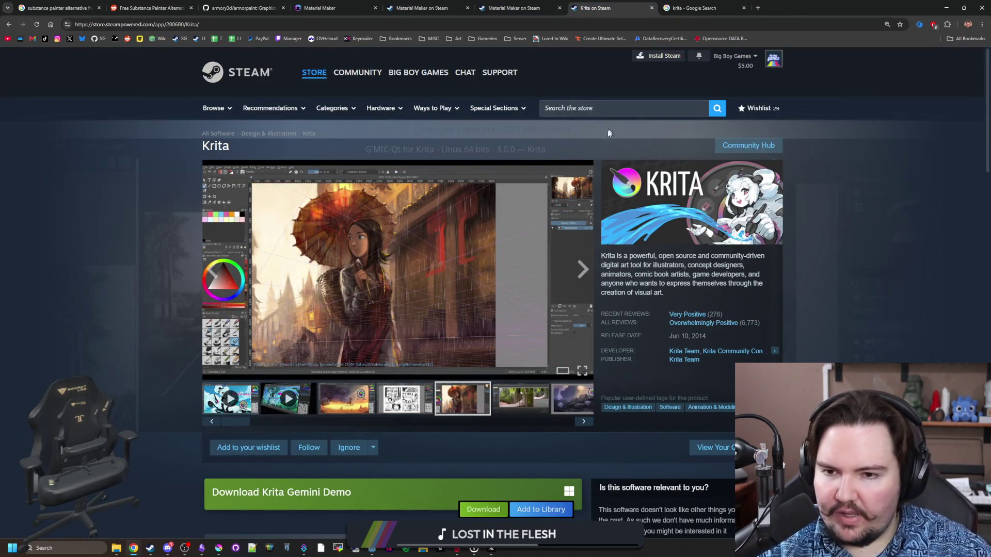
left_click(529, 403)
scroll(475, 396, "down", 3)
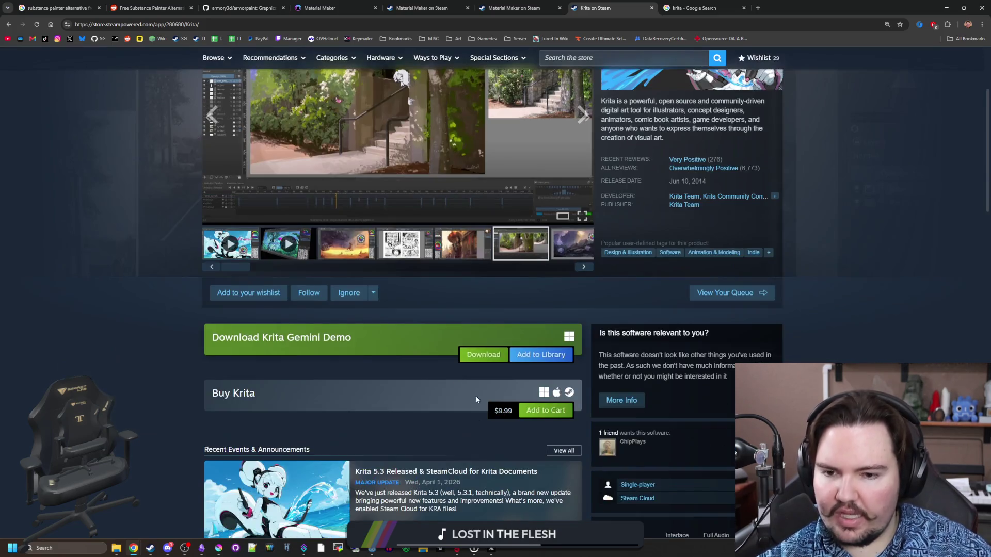
scroll(554, 408, "down", 1)
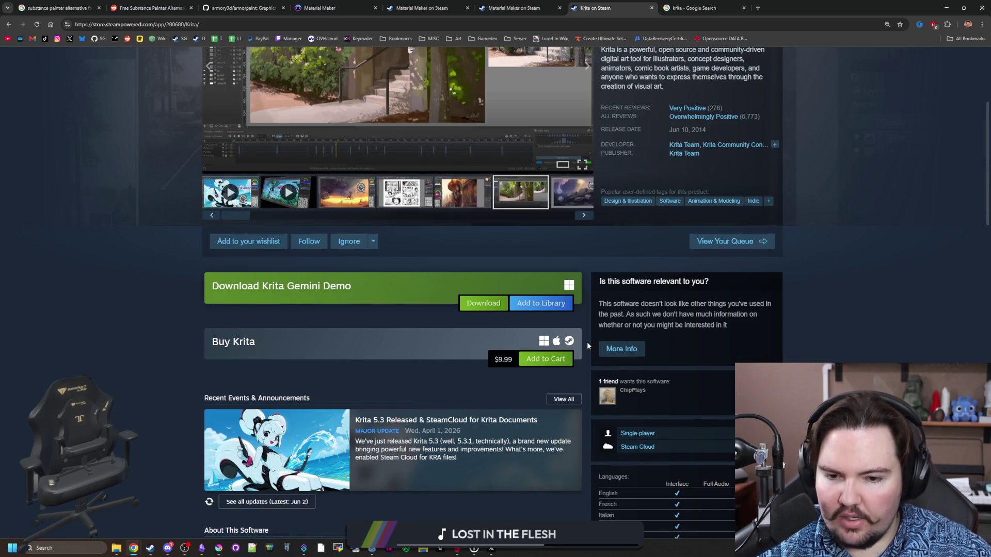
scroll(675, 283, "up", 5)
left_click(730, 4)
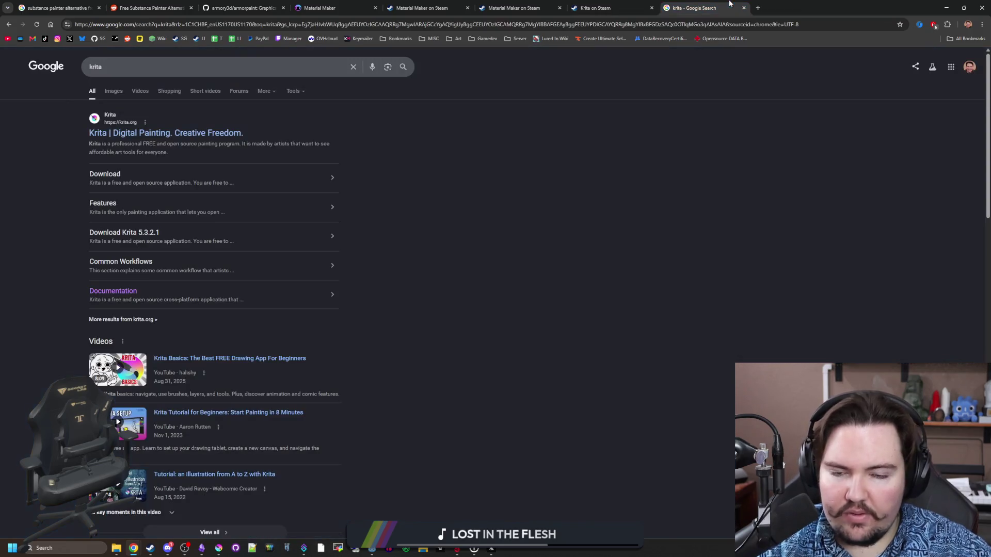
left_click(194, 134)
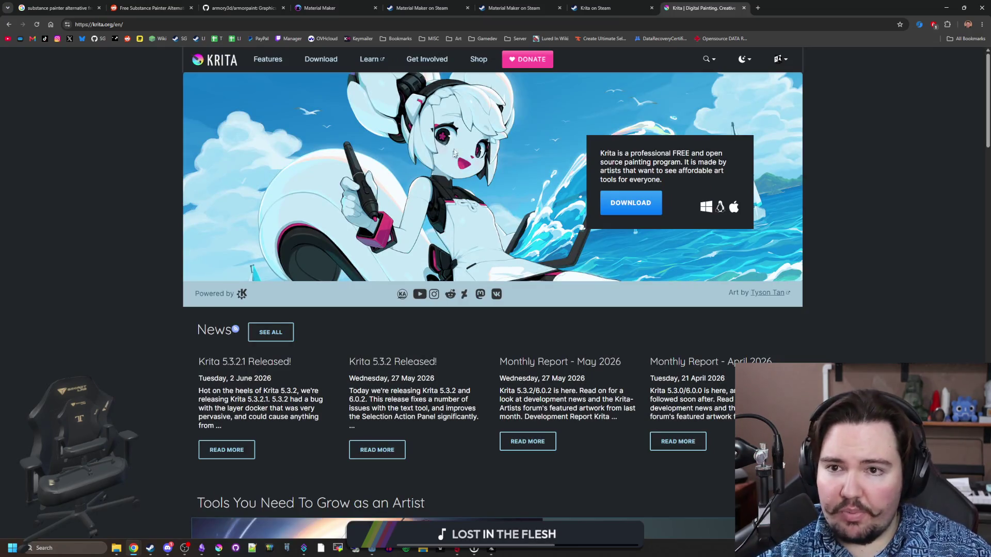
Step: Open Material Maker's GitHub repository from its website and view it
left_click(355, 4)
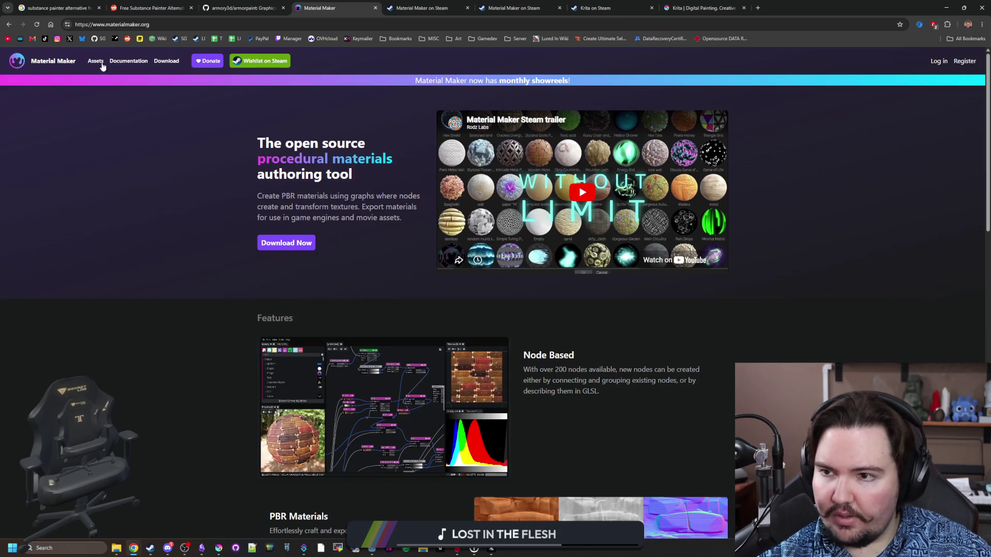
scroll(395, 244, "down", 15)
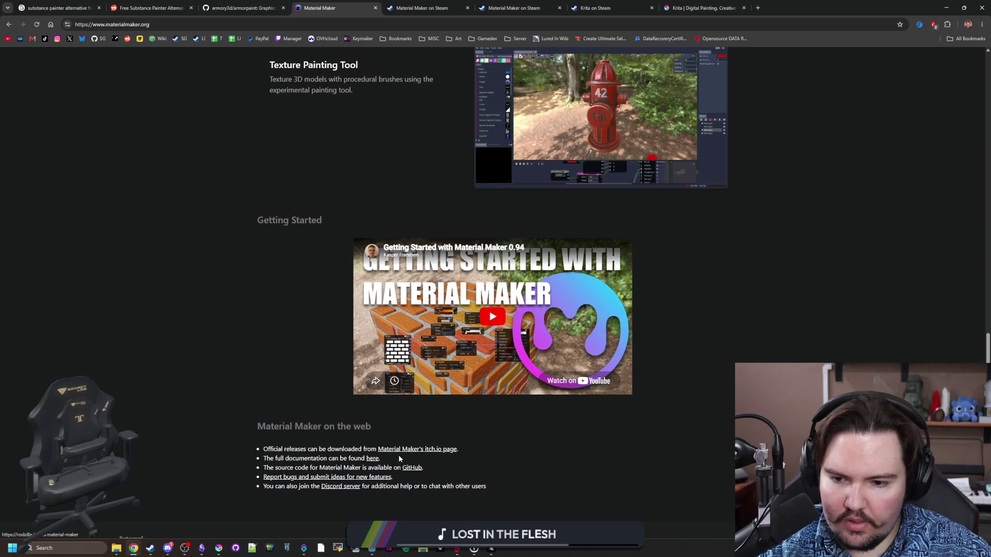
middle_click(413, 469)
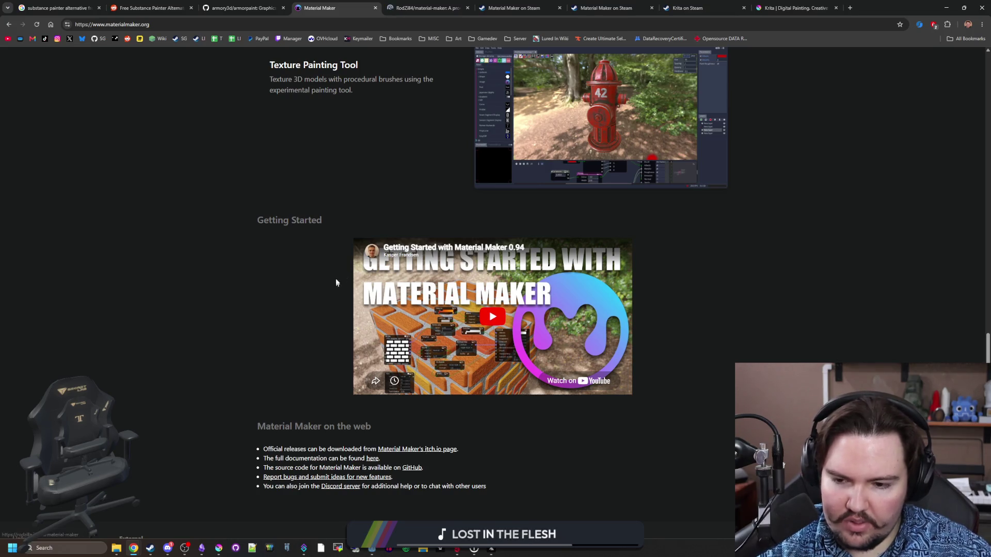
scroll(336, 281, "up", 7)
left_click(417, 7)
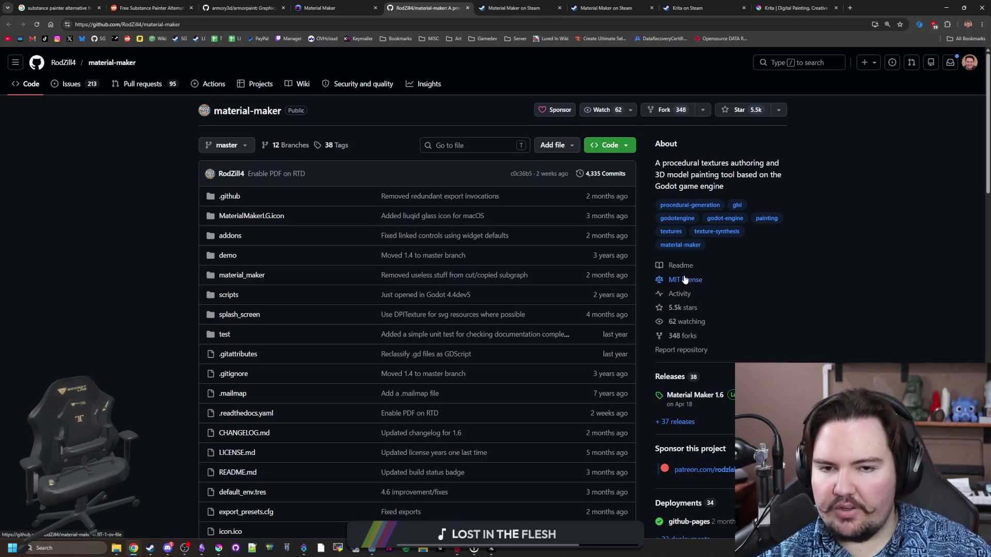
Step: Back on the Material Maker site, open the texture painting fire hydrant preview image separately
key("ctrl+shift+Tab")
scroll(422, 250, "up", 8)
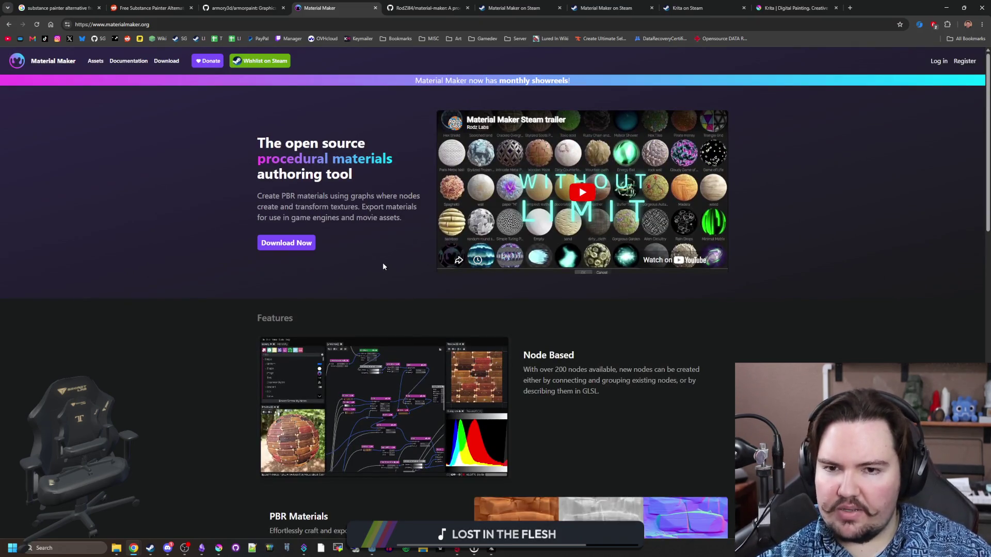
scroll(383, 266, "down", 15)
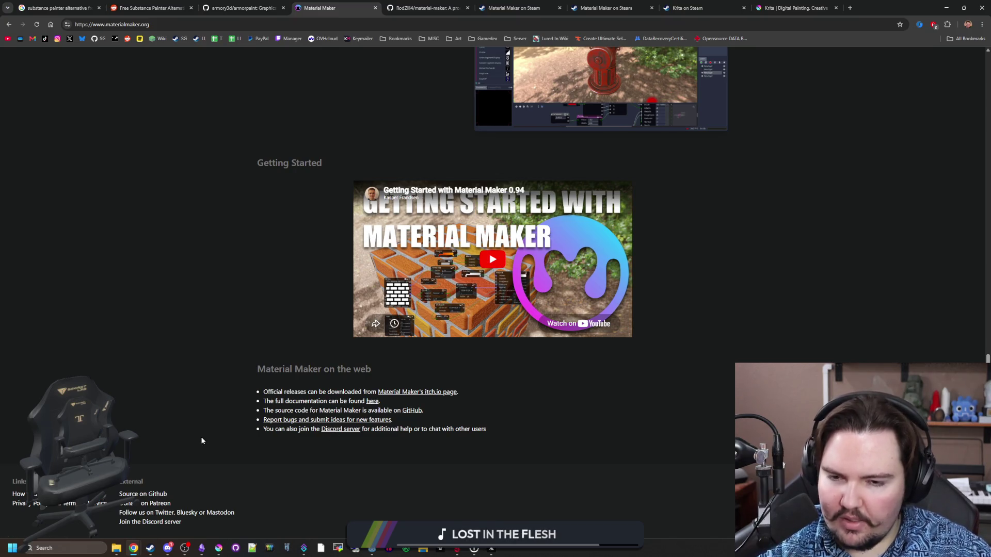
scroll(201, 436, "up", 15)
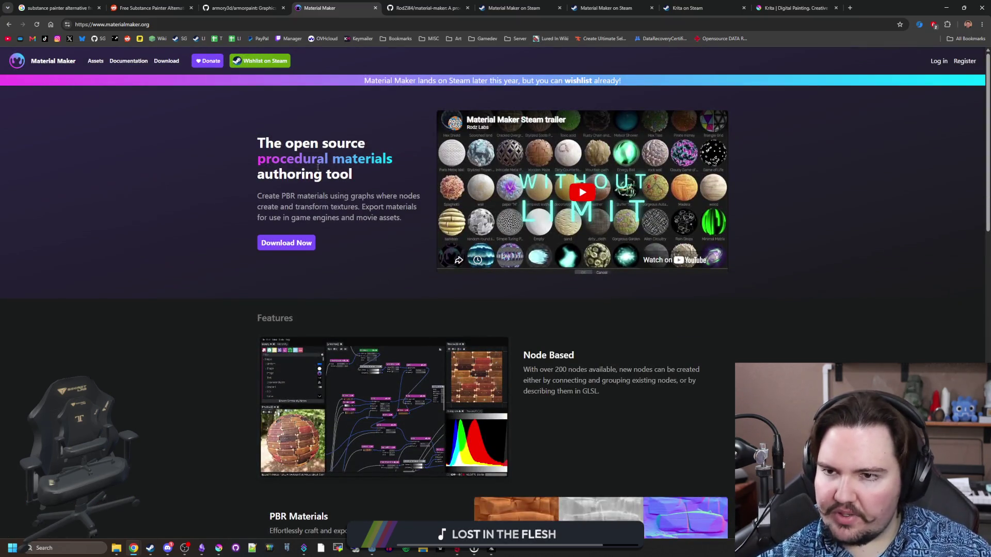
scroll(595, 202, "down", 9)
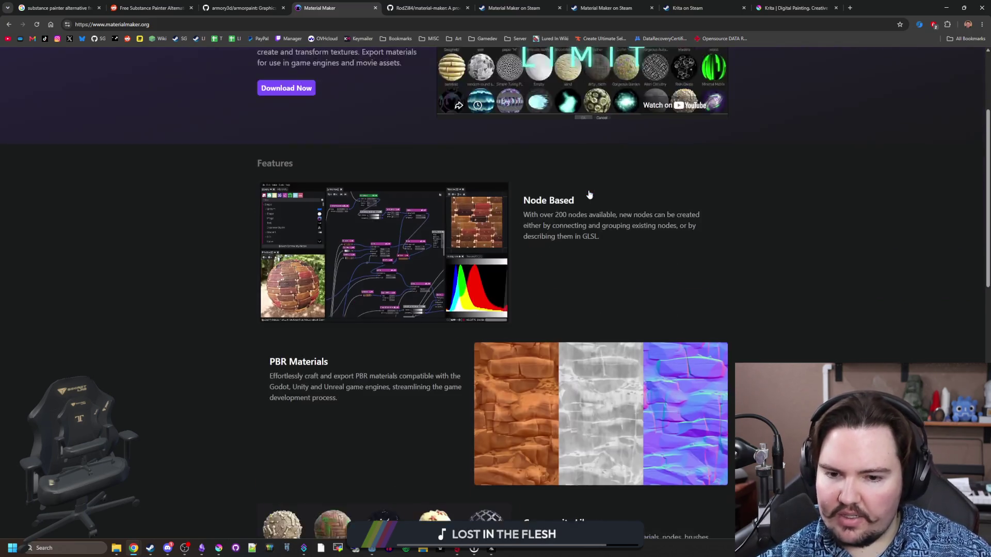
scroll(590, 194, "down", 7)
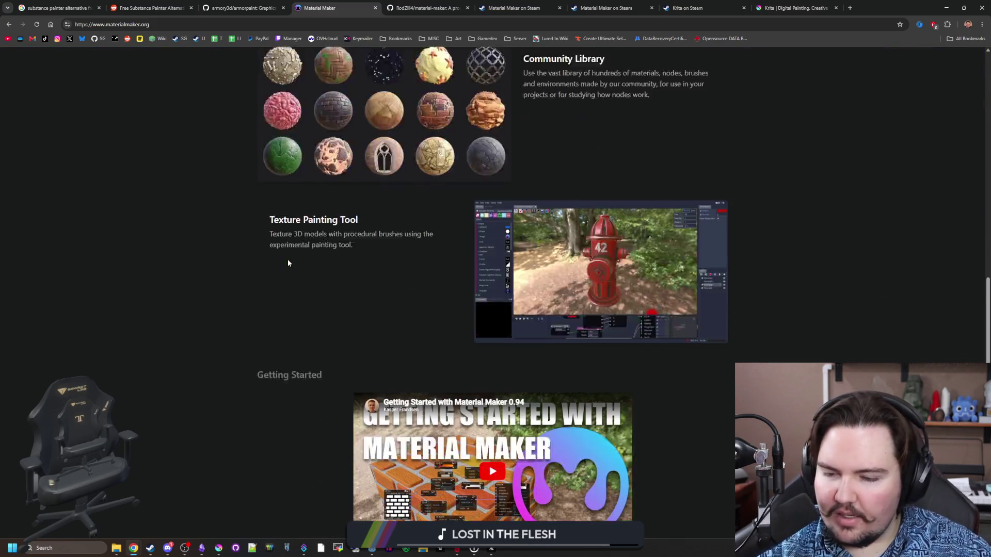
scroll(579, 141, "up", 2)
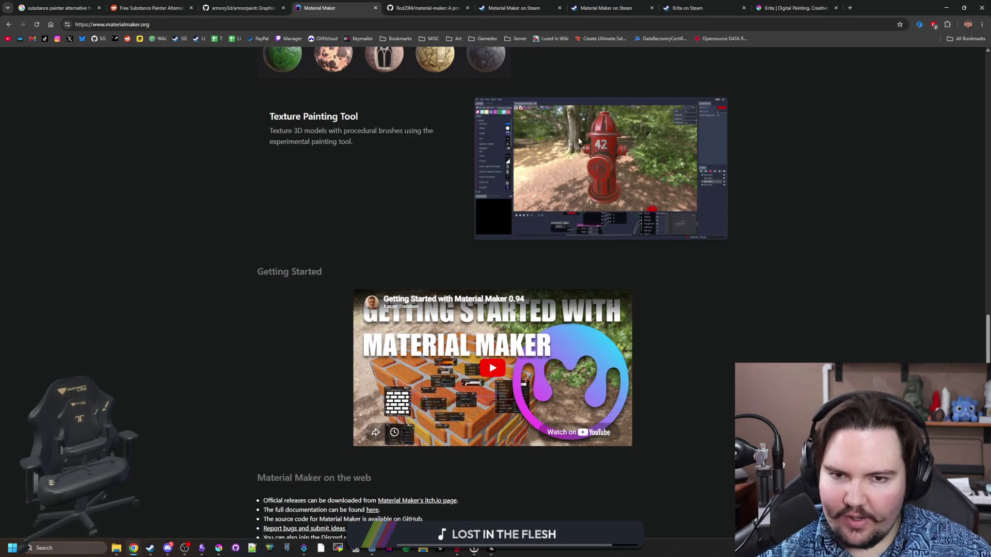
right_click(596, 178)
left_click(620, 198)
Step: View the paint_tool_preview.webp hydrant image, then return to the top of the Material Maker homepage
left_click(496, 7)
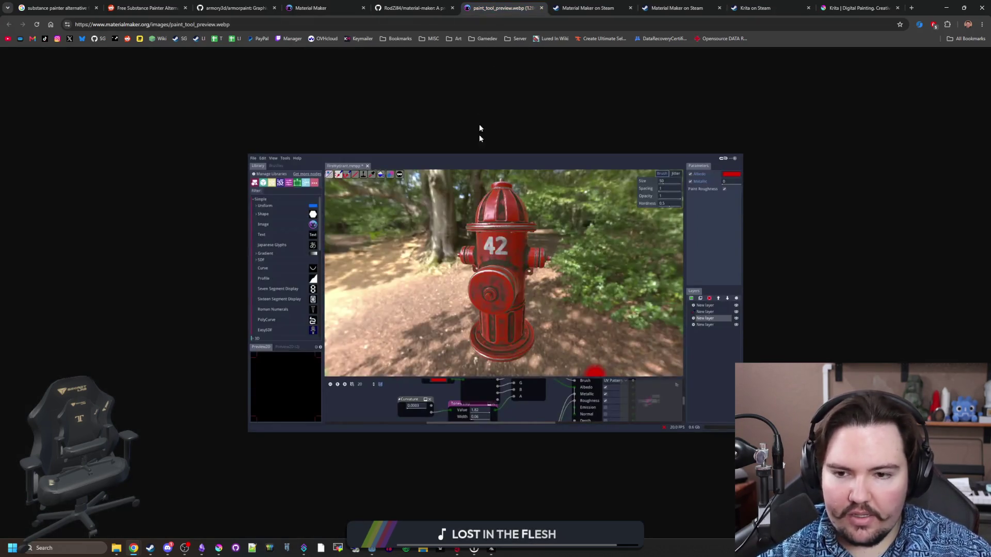
scroll(545, 285, "up", 4)
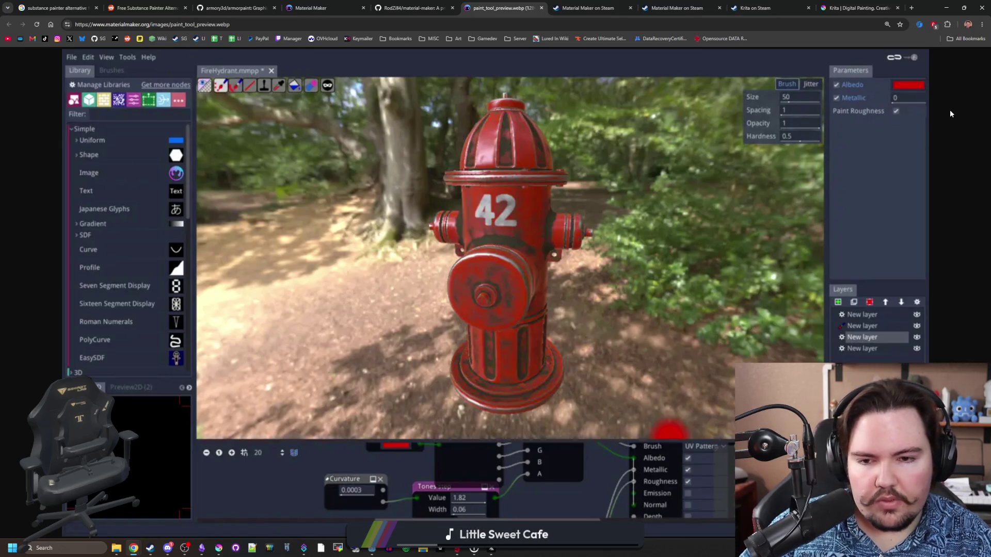
key("ctrl+shift+Tab")
key("ctrl+shift+Tab")
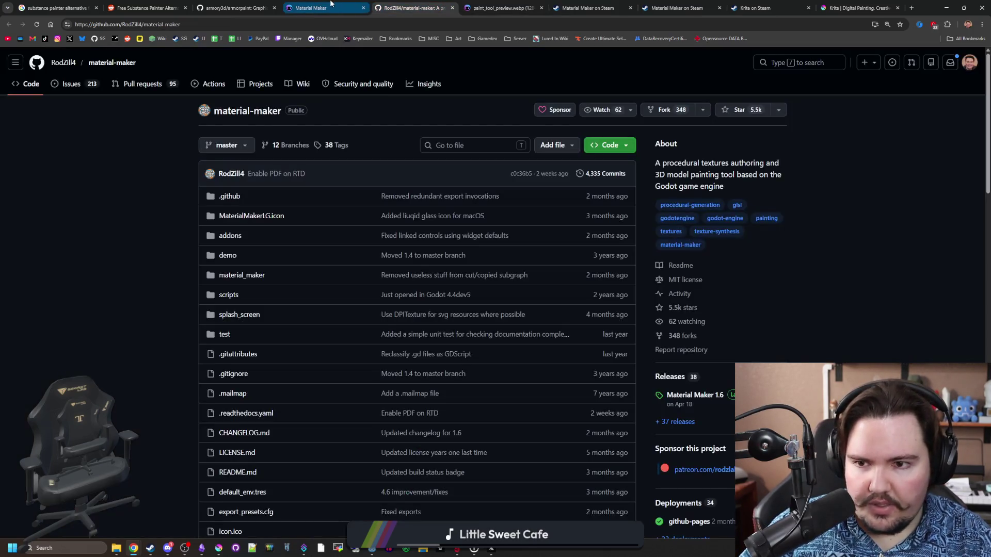
key("Home")
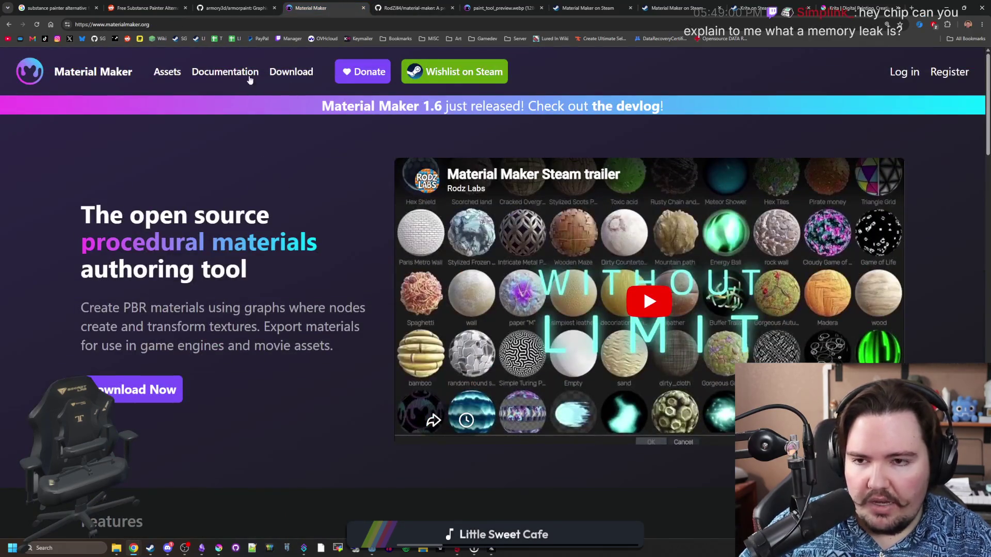
Step: Open Material Maker's itch.io download page and bring up its Material Maker 1.6 devlog post
left_click(303, 74)
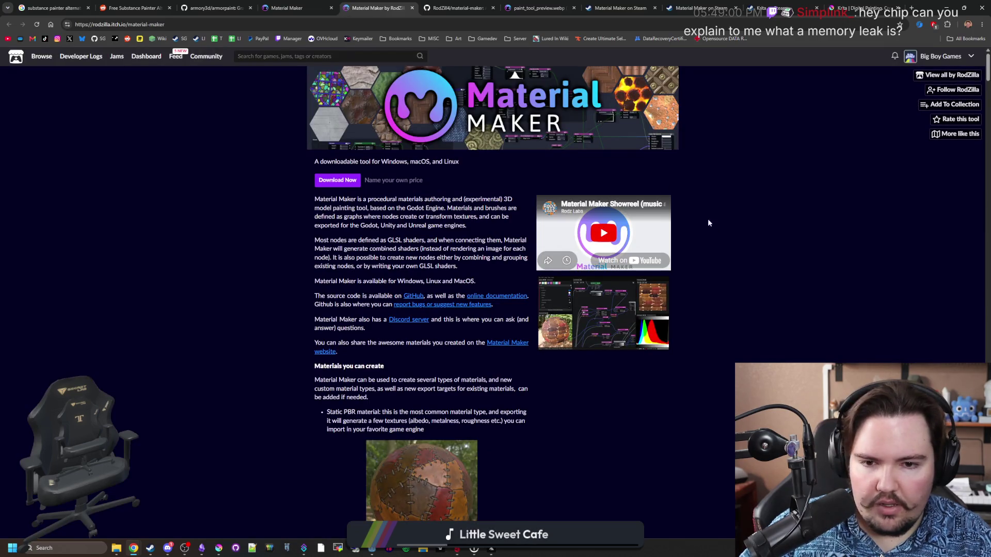
scroll(394, 317, "down", 4)
scroll(394, 317, "down", 12)
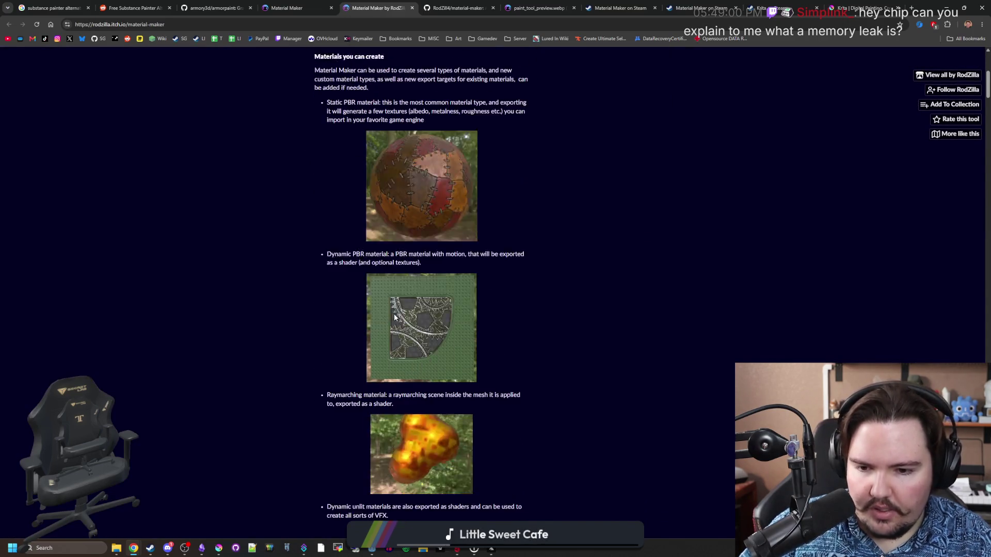
scroll(443, 313, "down", 4)
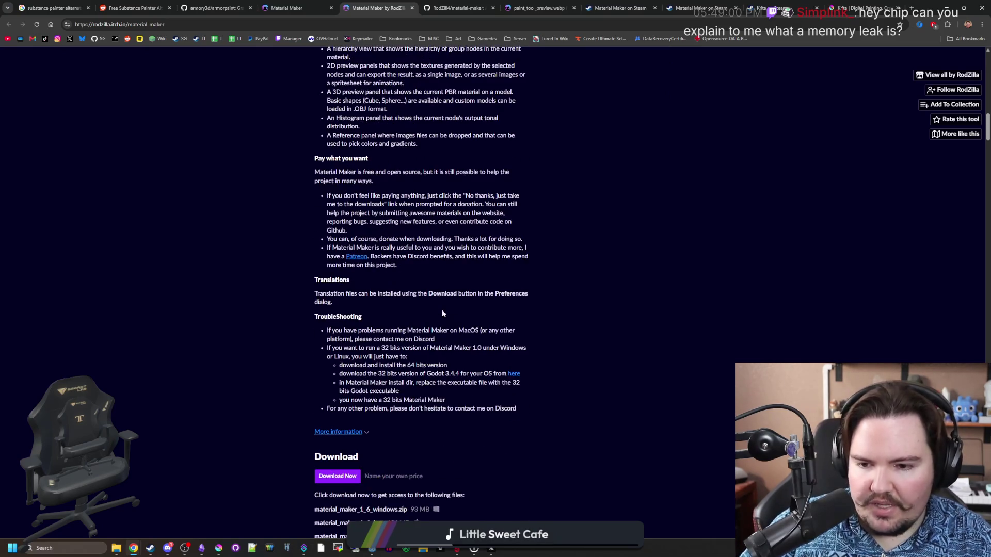
scroll(443, 313, "down", 4)
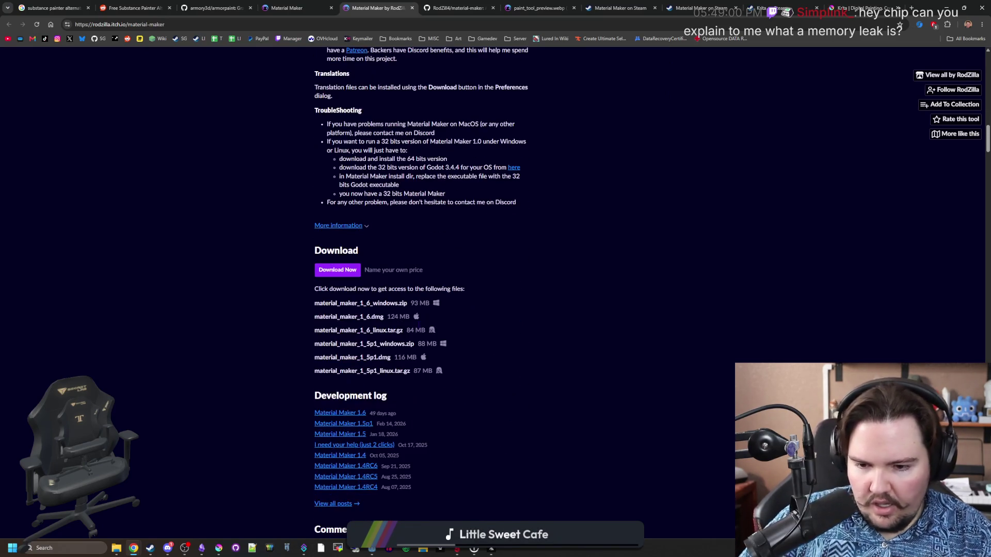
middle_click(359, 417)
left_click(418, 8)
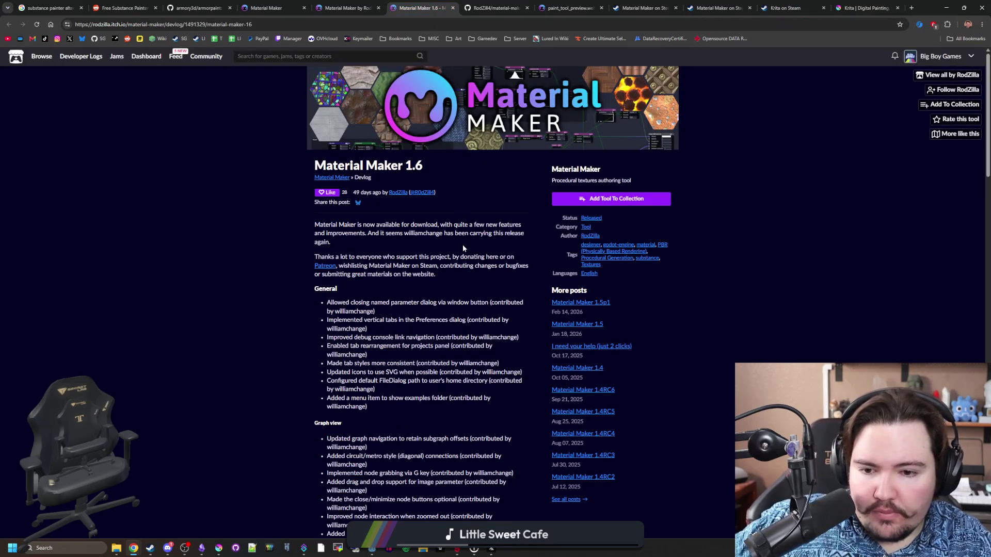
Step: Read through the 1.6 devlog's new features and bug-fix list
scroll(463, 247, "down", 2)
scroll(463, 248, "down", 4)
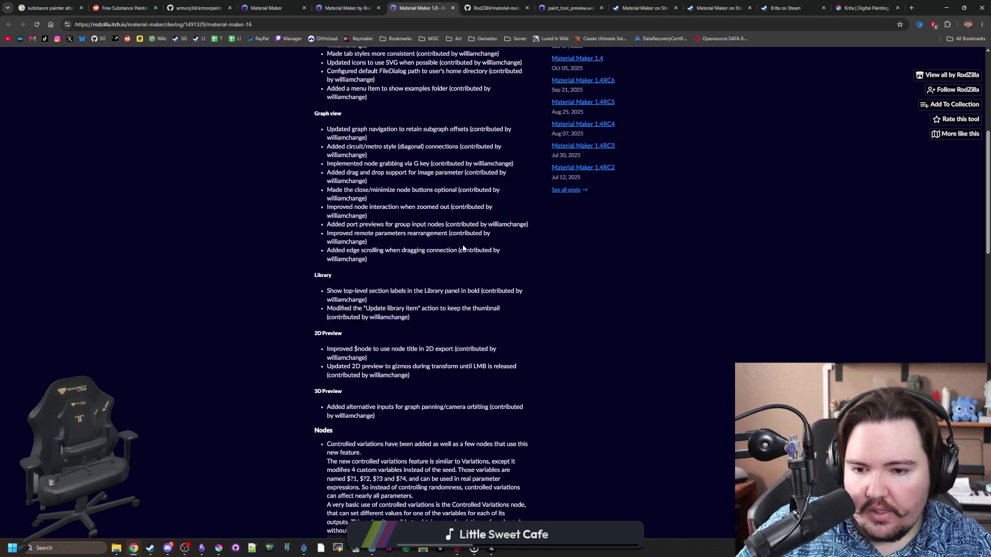
scroll(429, 247, "up", 2)
scroll(378, 213, "up", 2)
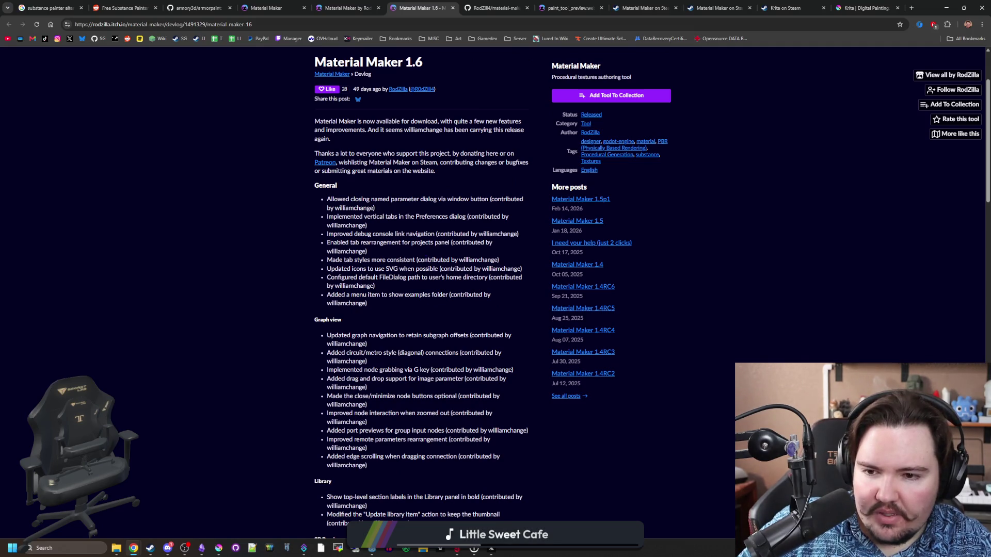
scroll(421, 299, "down", 3)
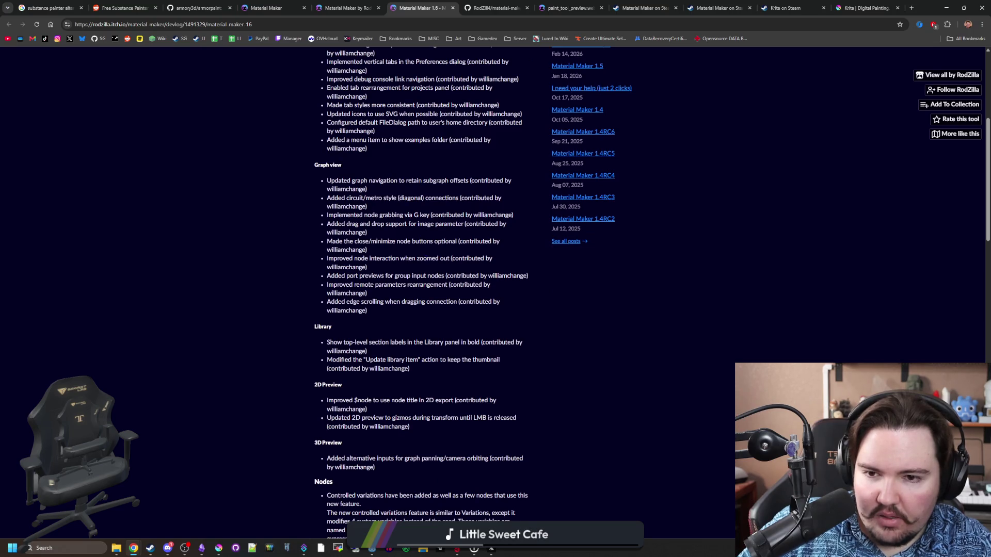
scroll(421, 299, "down", 2)
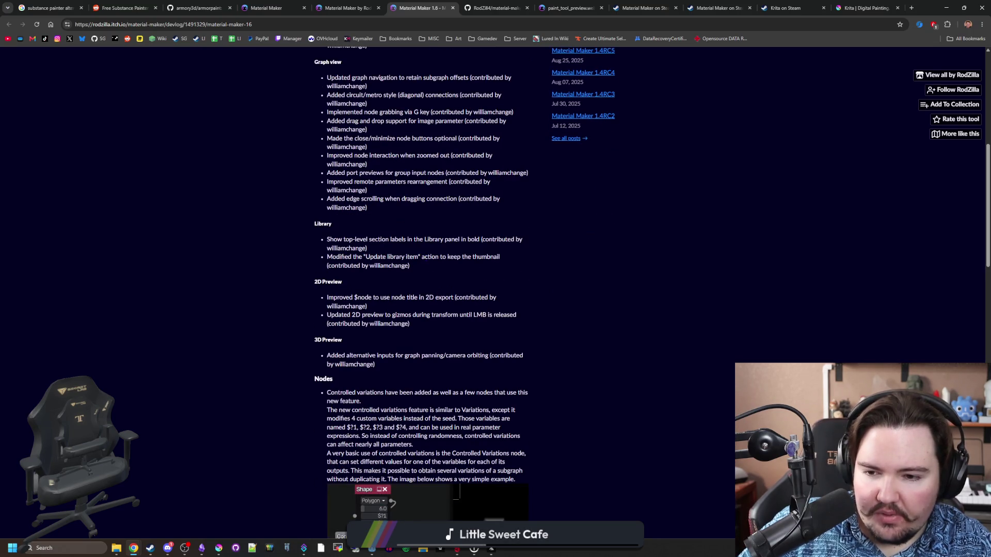
scroll(387, 260, "down", 3)
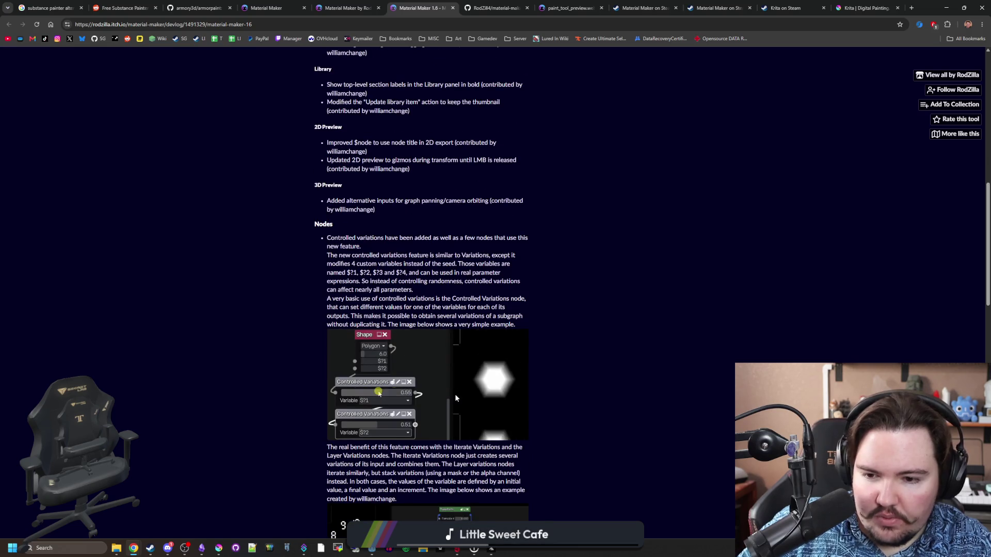
scroll(421, 299, "down", 3)
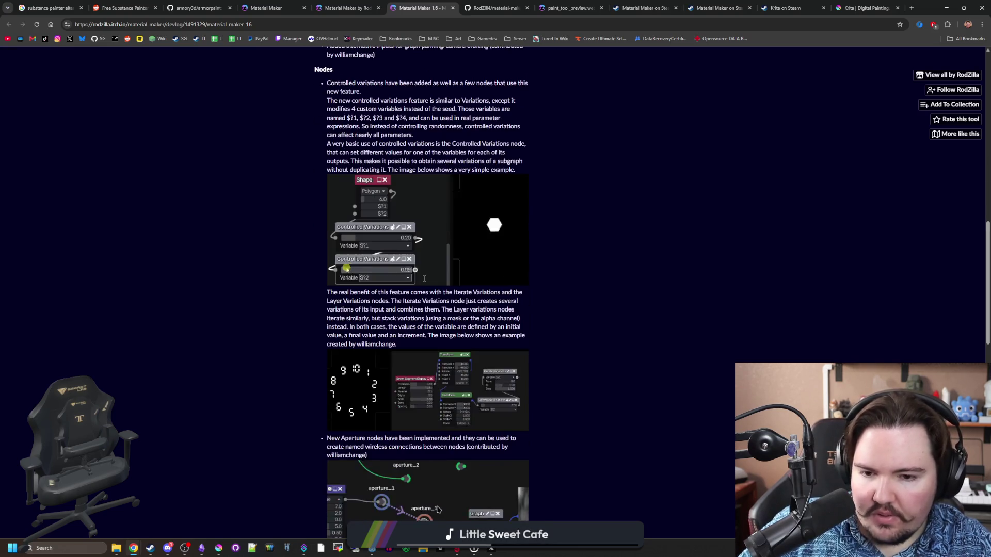
scroll(421, 300, "down", 2)
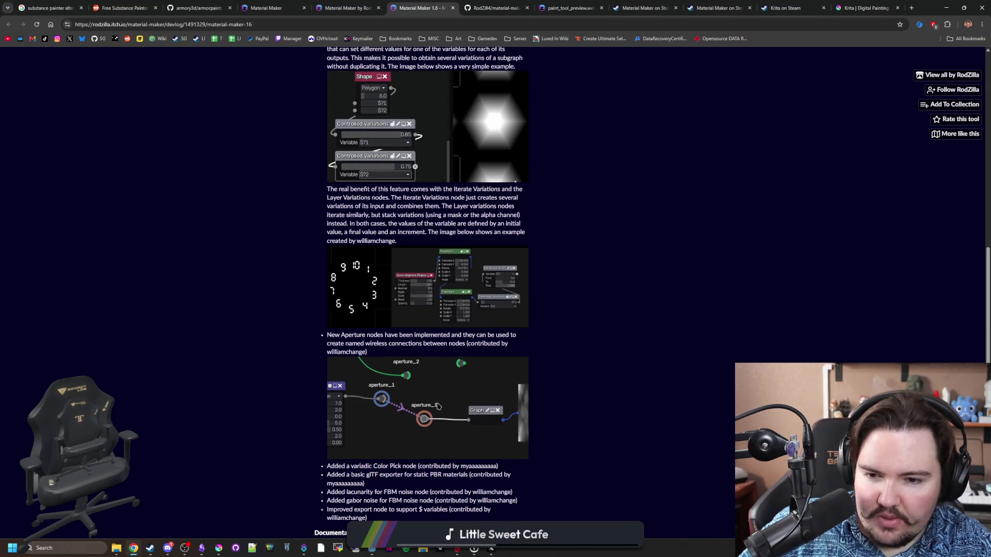
scroll(376, 327, "down", 3)
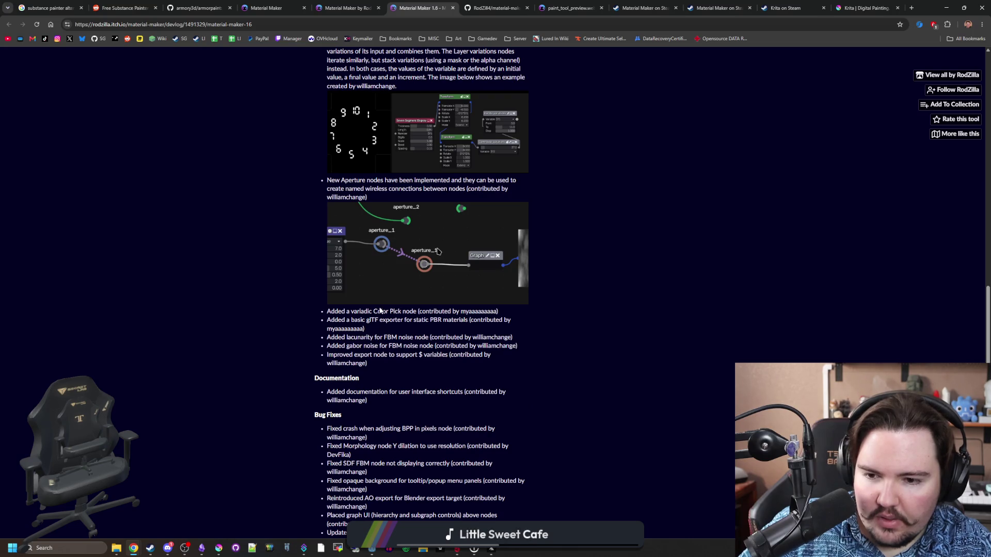
scroll(381, 310, "down", 5)
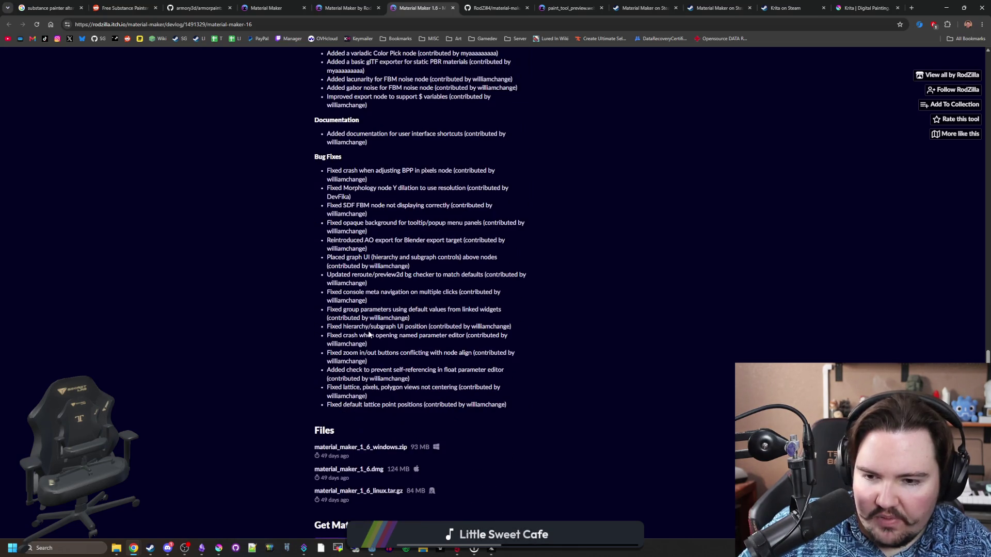
left_click_drag(334, 183, 463, 402)
left_click(463, 402)
scroll(355, 293, "down", 4)
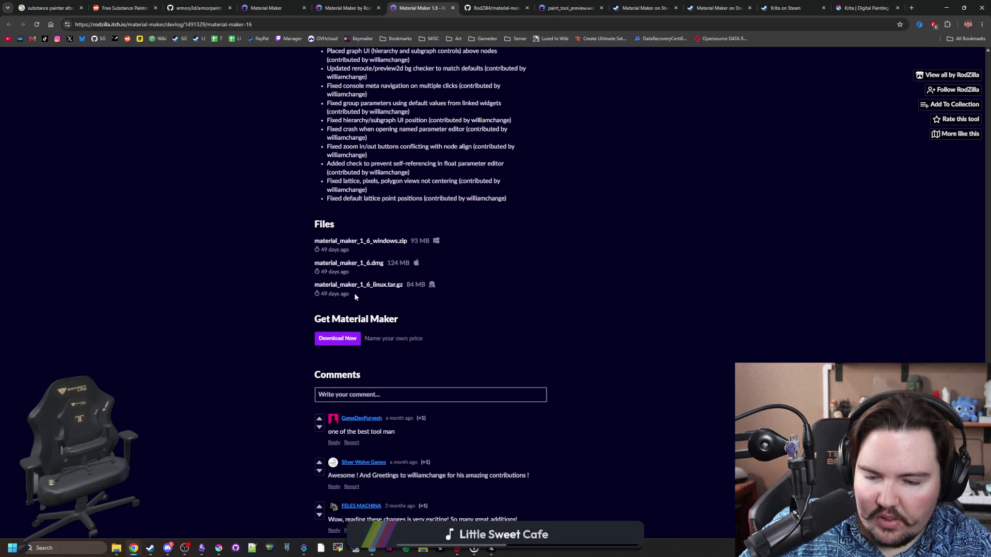
scroll(429, 292, "down", 1)
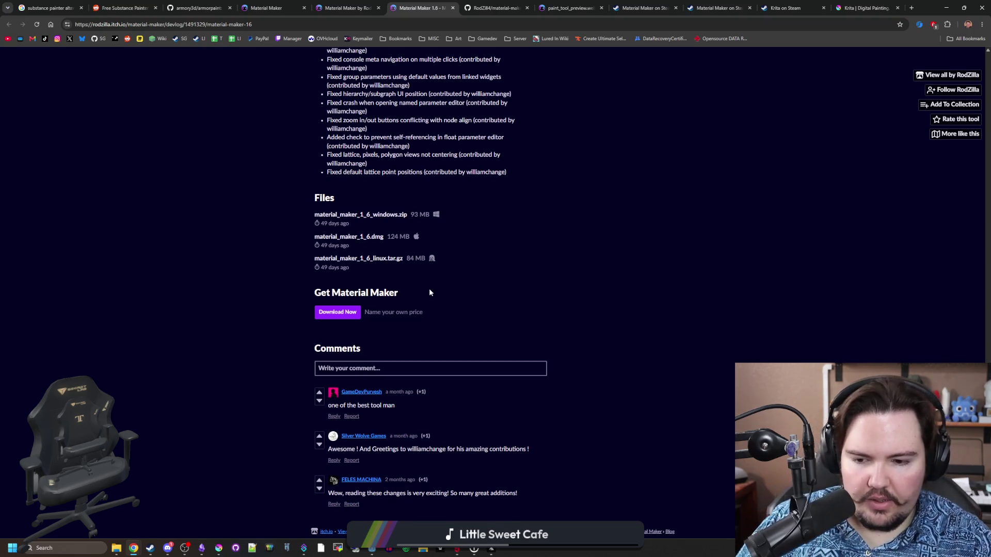
scroll(429, 289, "up", 20)
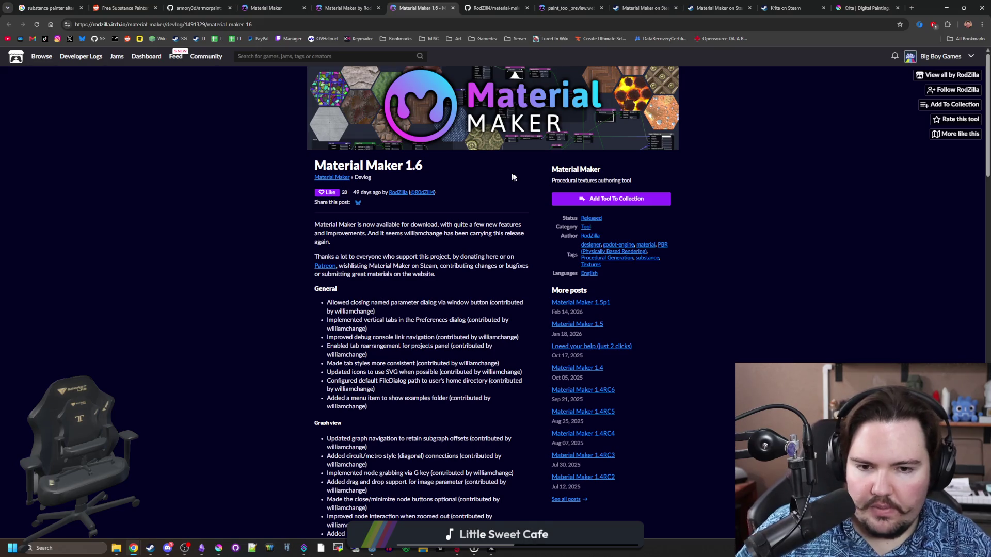
left_click(593, 238)
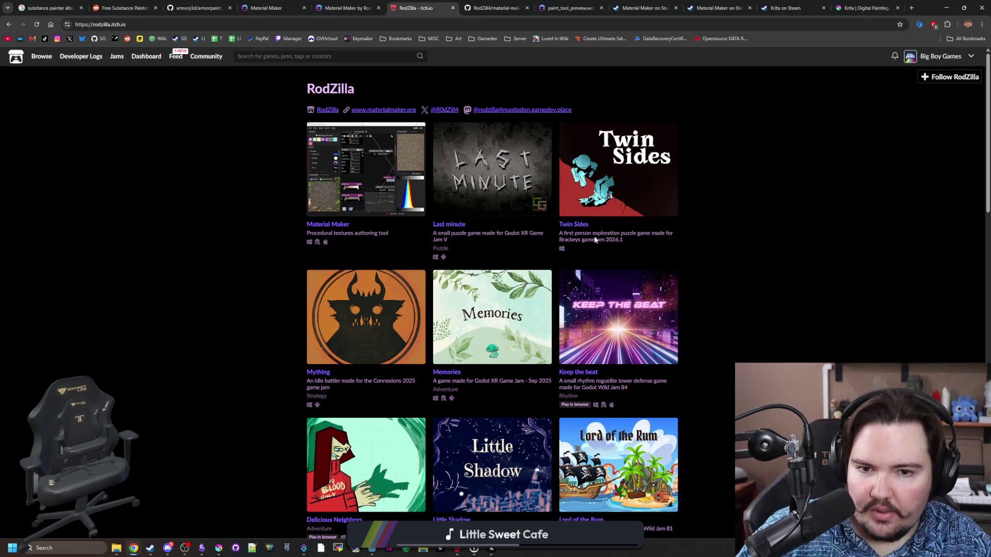
scroll(726, 231, "down", 8)
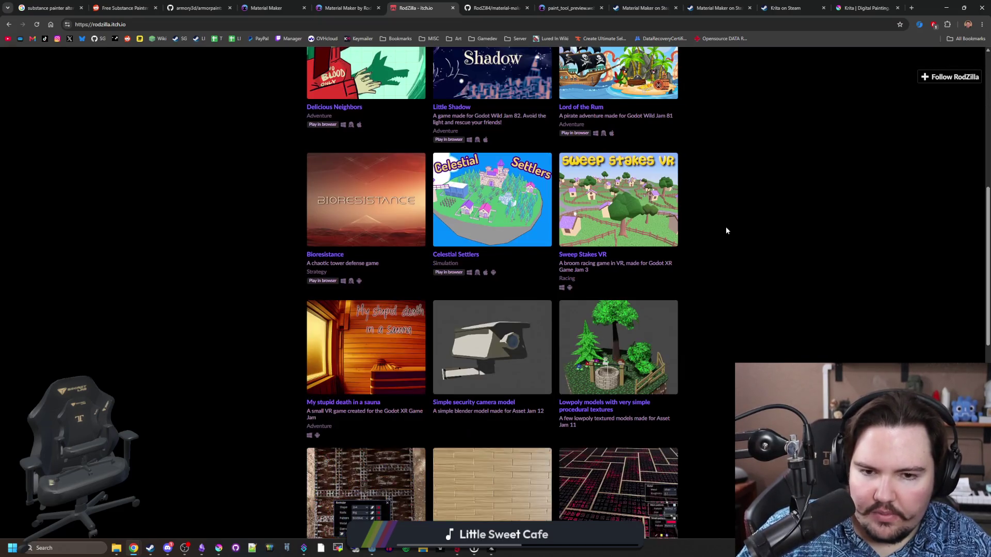
scroll(671, 235, "up", 3)
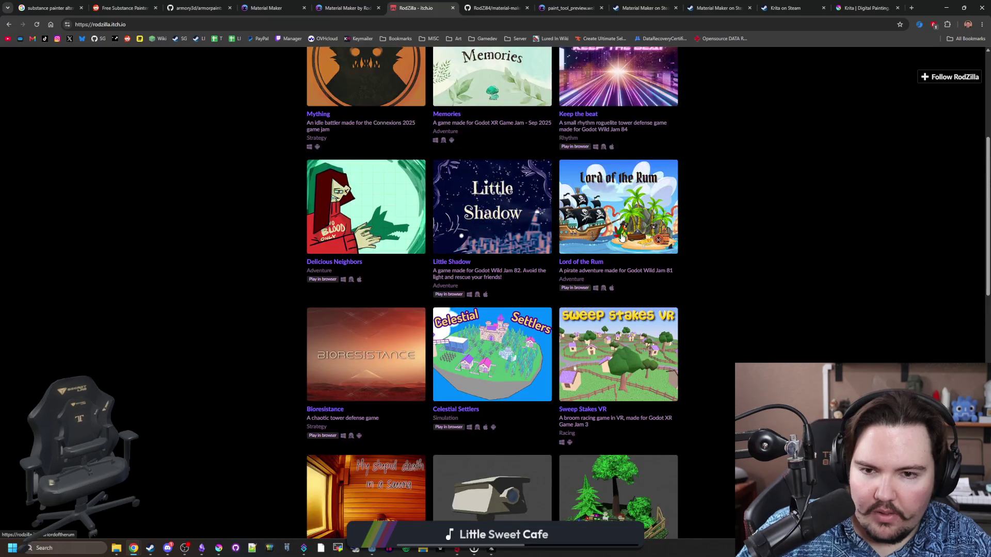
scroll(621, 246, "down", 5)
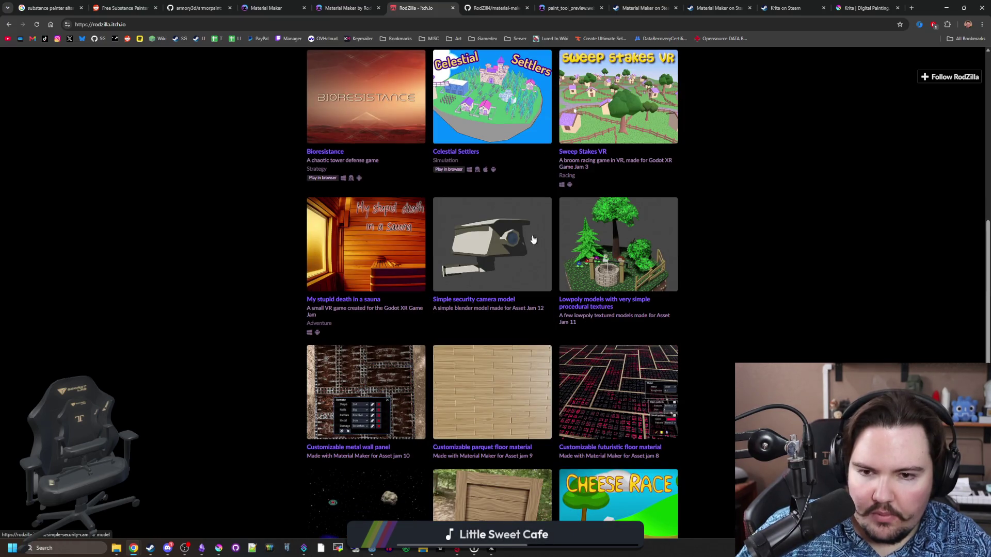
scroll(356, 242, "down", 3)
scroll(356, 242, "down", 4)
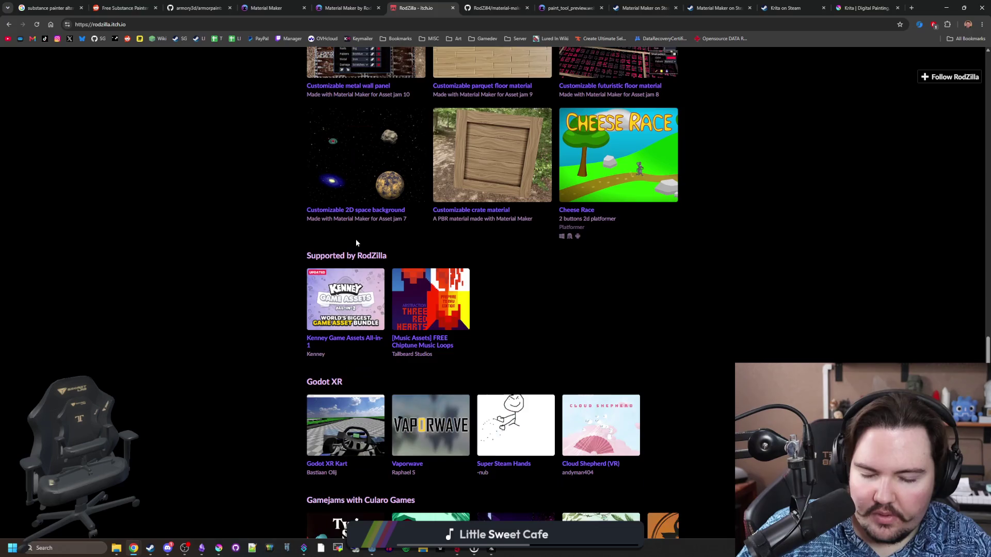
scroll(356, 242, "down", 2)
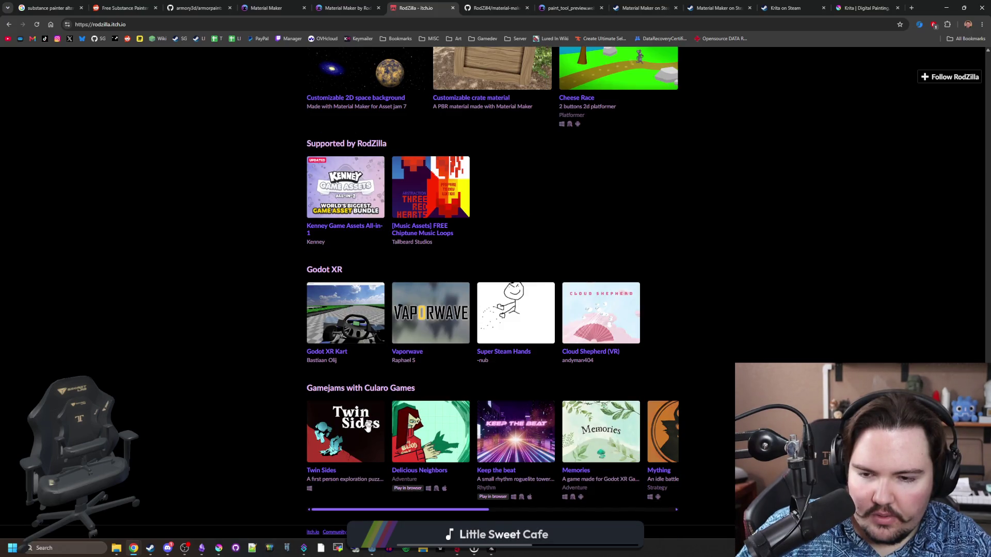
mouse_move(483, 512)
left_mouse_down()
mouse_move(673, 511)
mouse_move(438, 496)
left_mouse_up()
scroll(297, 375, "up", 9)
scroll(258, 351, "up", 8)
key("alt+Left")
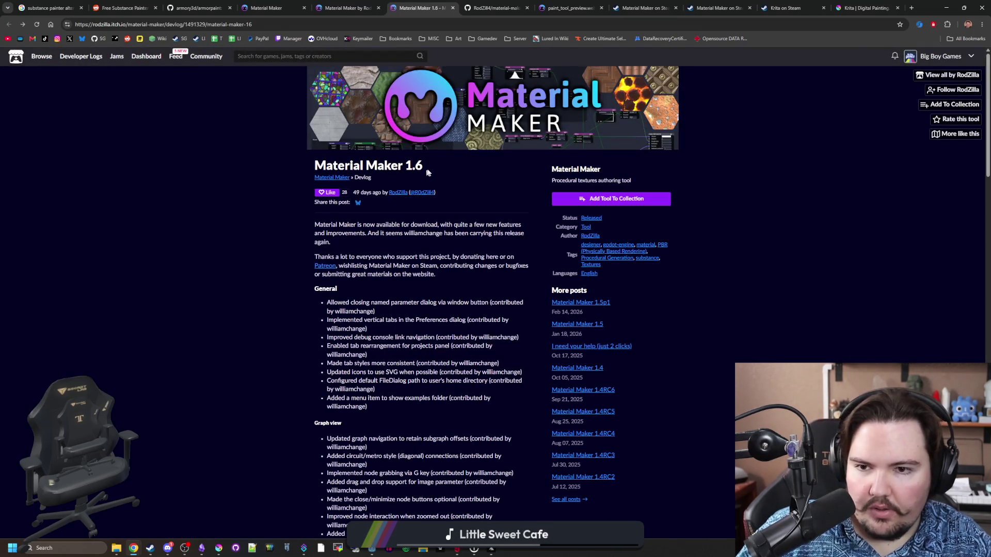
Step: Bring up the materialmaker.org homepage and briefly highlight its description paragraph
left_click(346, 8)
left_click(290, 5)
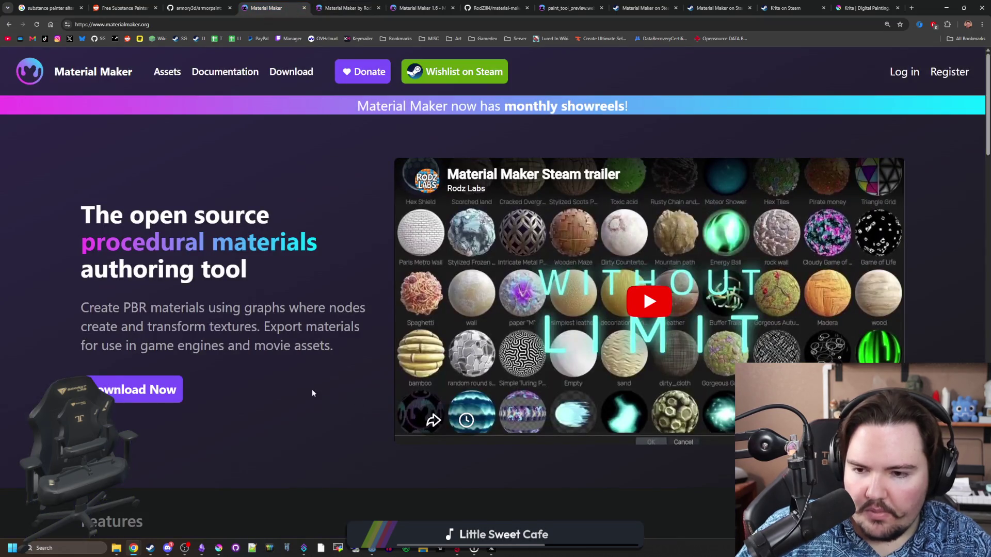
mouse_move(340, 347)
left_mouse_down()
mouse_move(227, 346)
mouse_move(78, 306)
left_mouse_up()
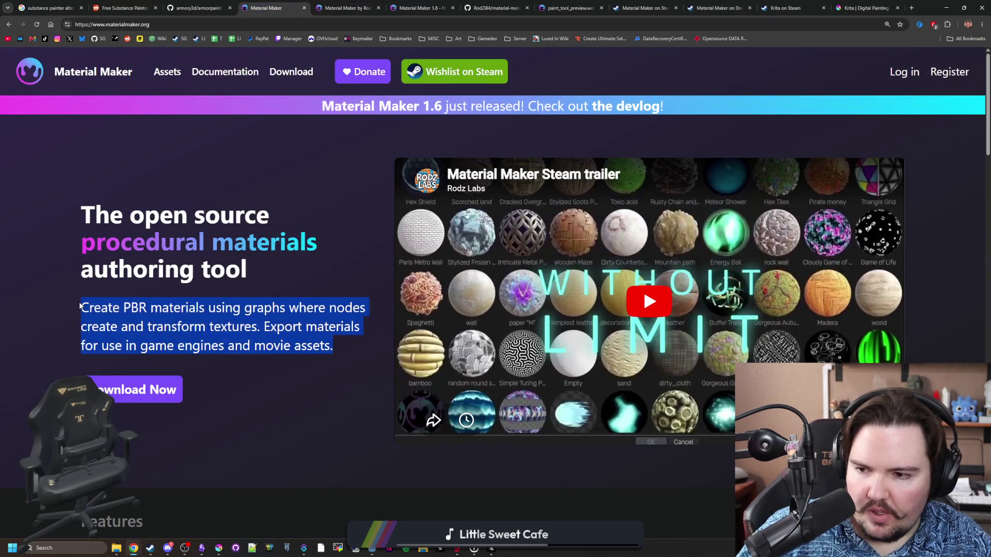
left_click(76, 306)
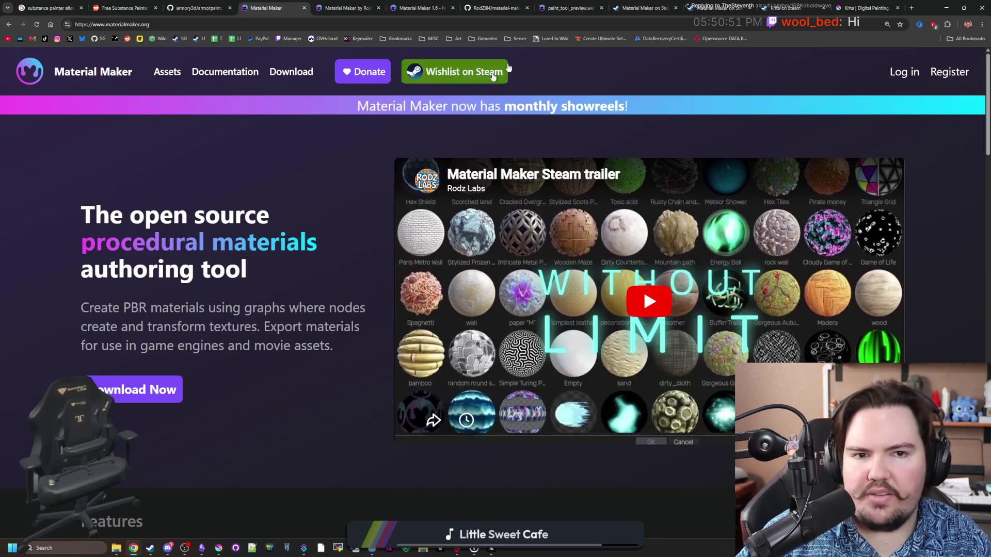
Step: Minimize the browser and the Steam library windows
key("super+Down")
key("super+Down")
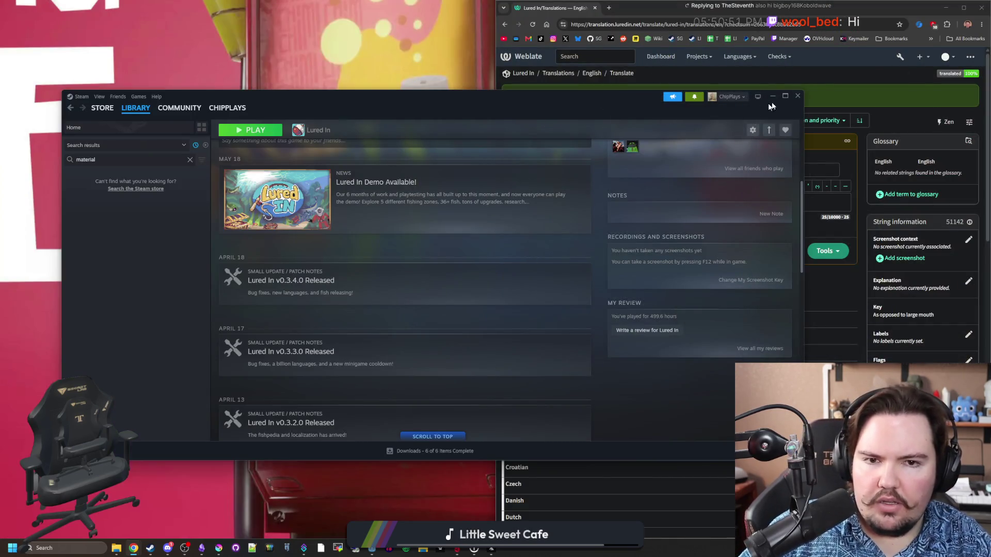
left_click(772, 97)
key("super+Down")
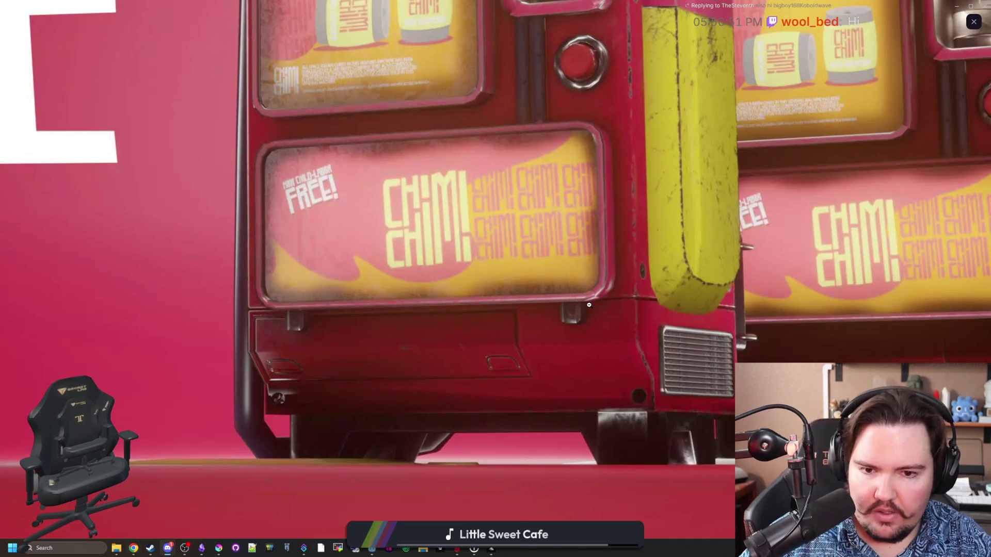
Step: Close the enlarged vending-machine image and return to minigame.gd near line 482
left_click(523, 309)
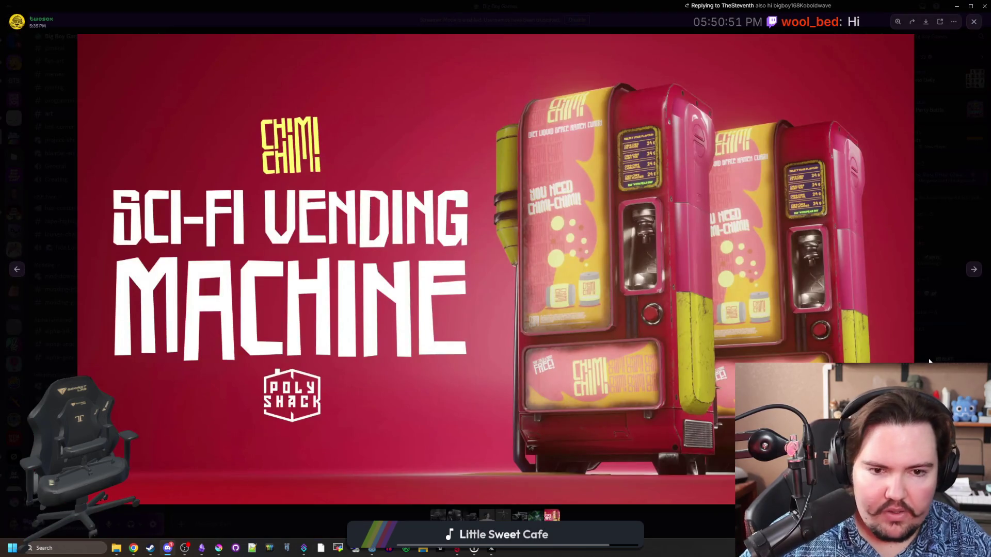
key("Escape")
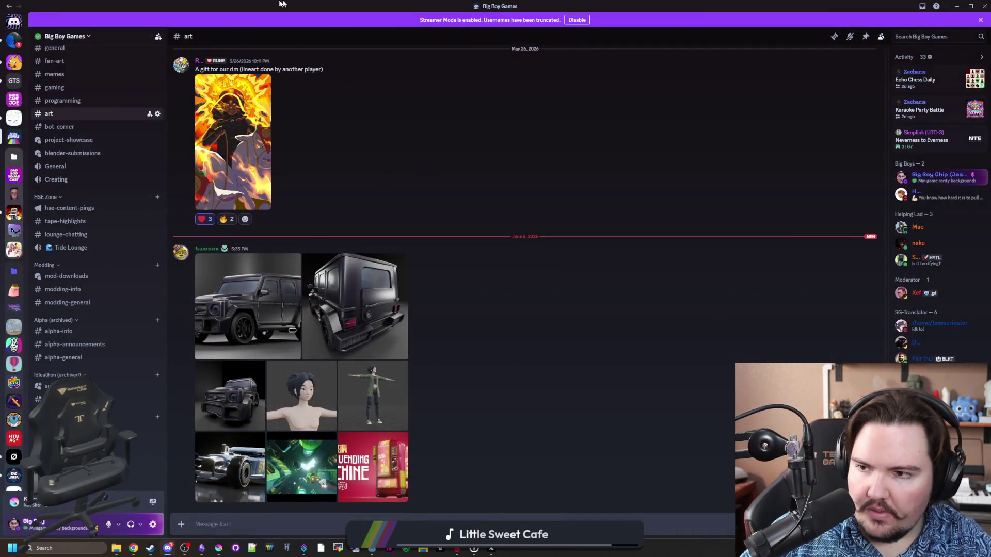
key("alt+Tab")
left_click(361, 336)
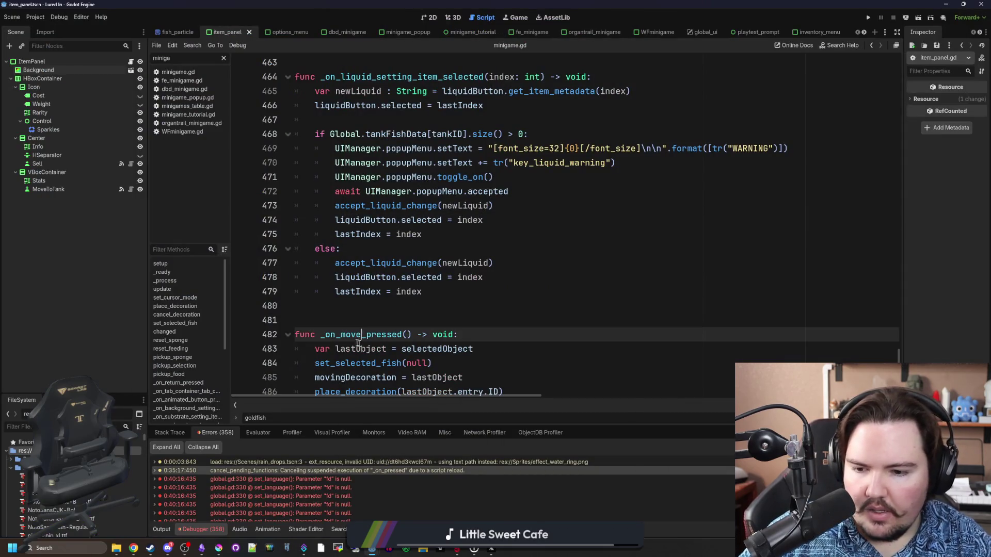
Step: Type free() on empty line 480, delete it again, then open a new browser window
left_click(380, 318)
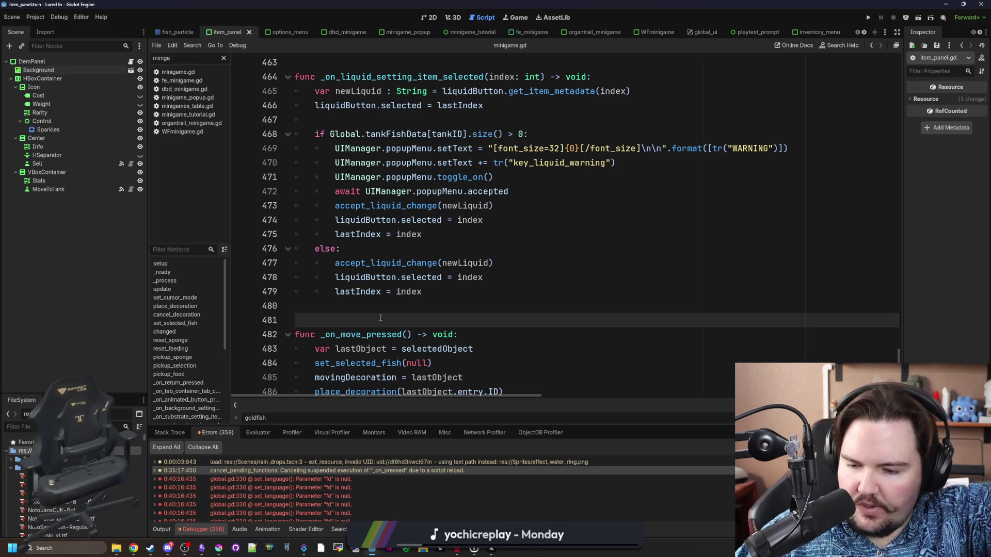
left_click(365, 312)
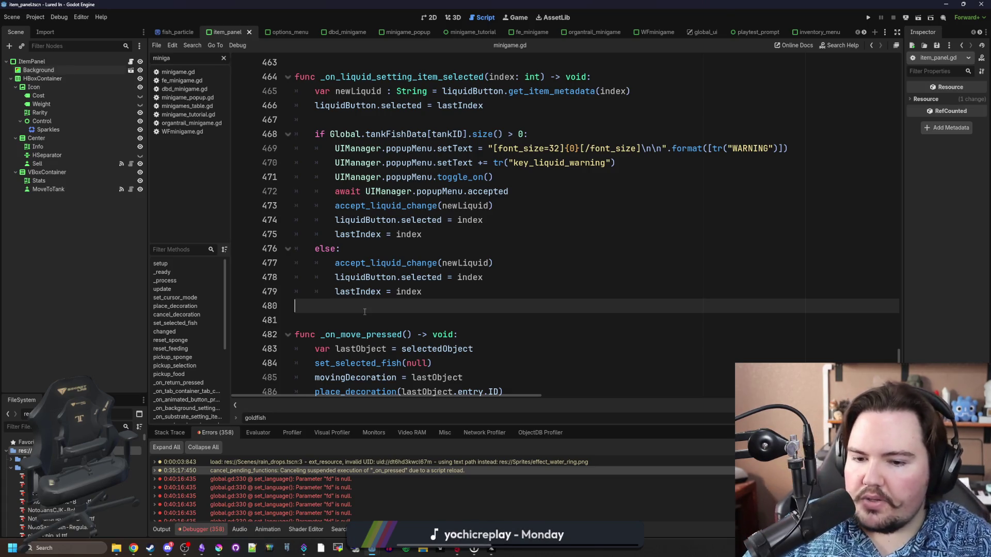
type("free()")
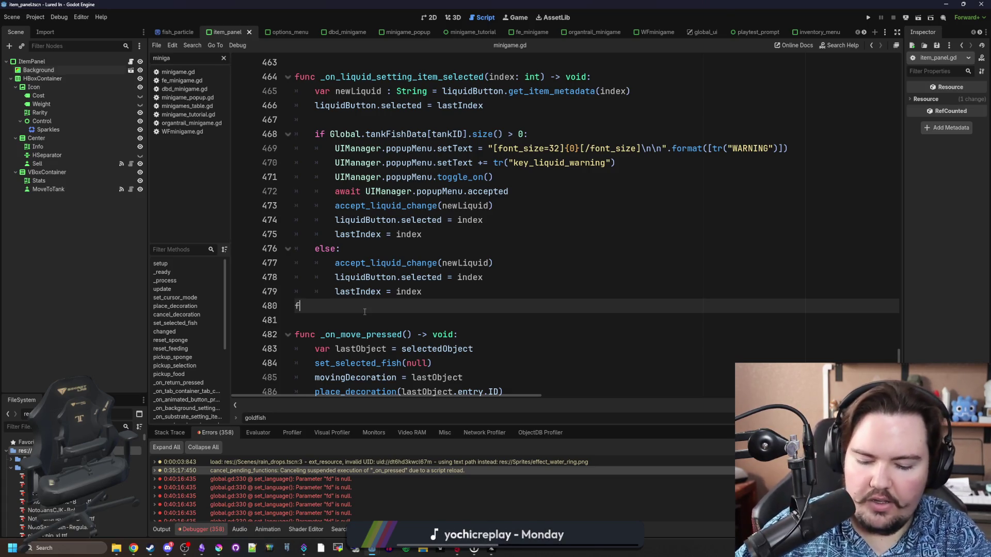
key("BackSpace")
key("BackSpace")
key("BackSpace")
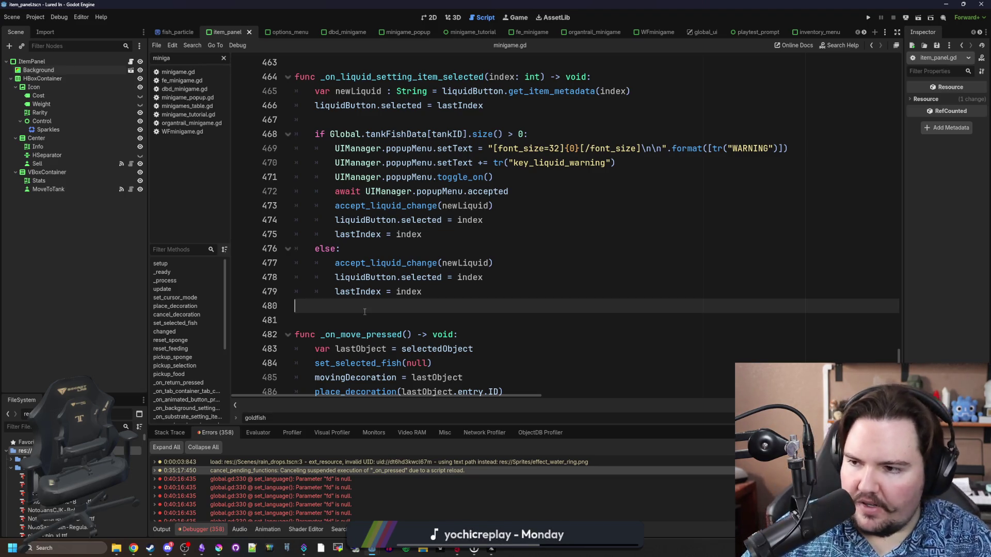
scroll(364, 312, "right", 2)
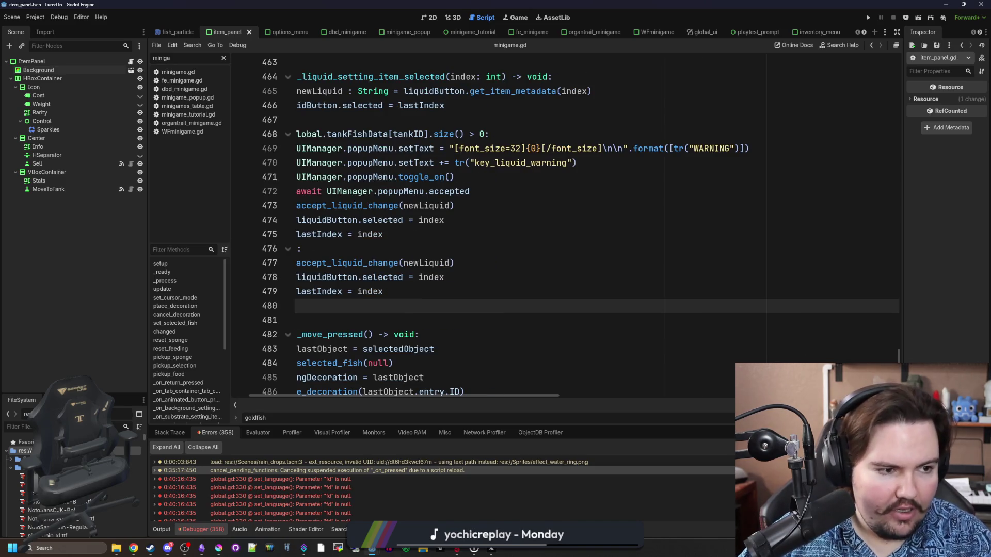
left_click(133, 548)
Step: Search 'java garbage collection' and open the maximized GeeksforGeeks Garbage Collection in Java article
type("java ga")
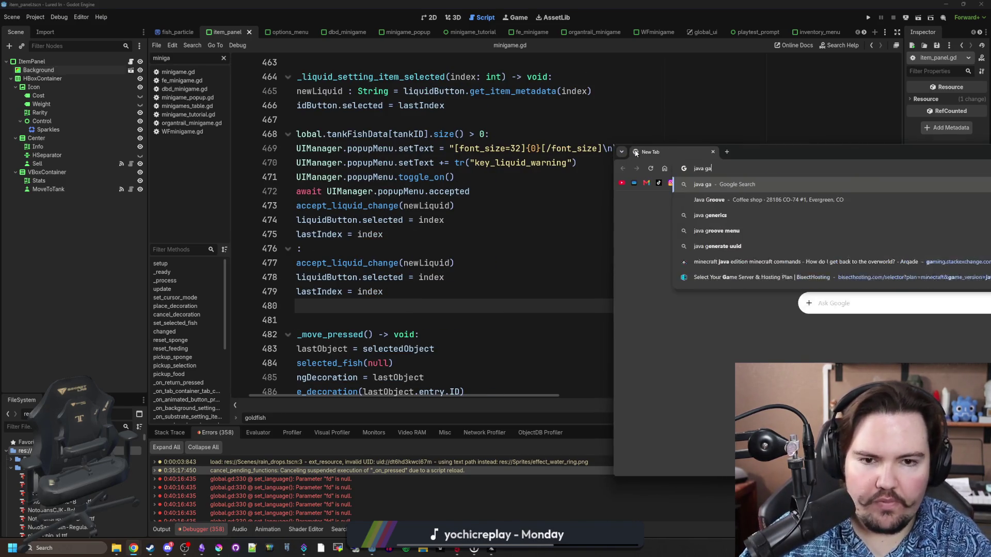
type("rbage collection")
key("Return")
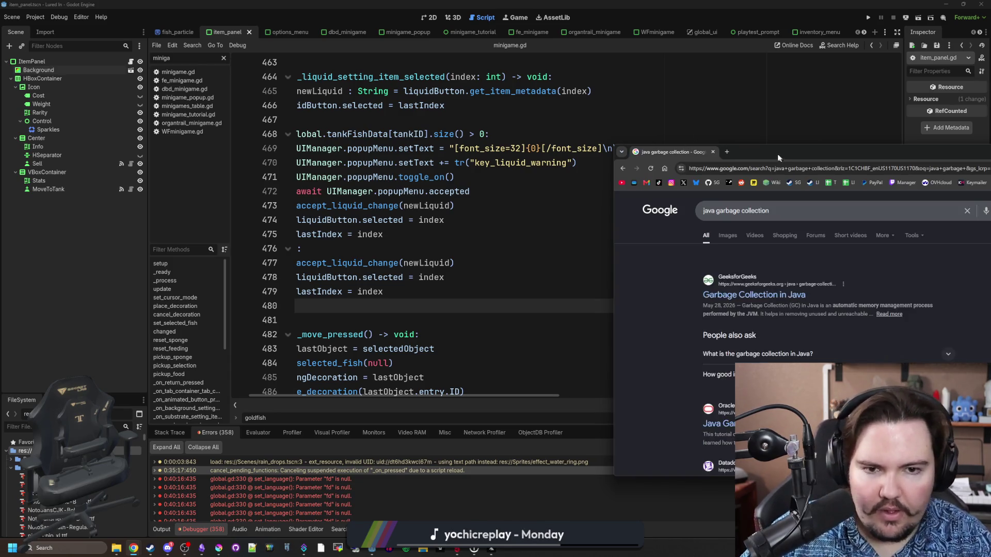
double_click(779, 156)
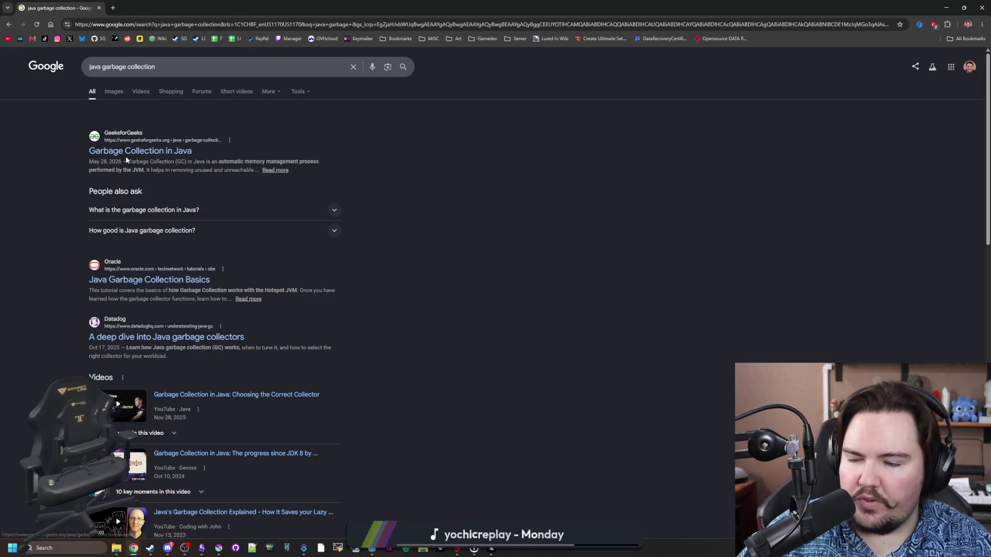
left_click(157, 150)
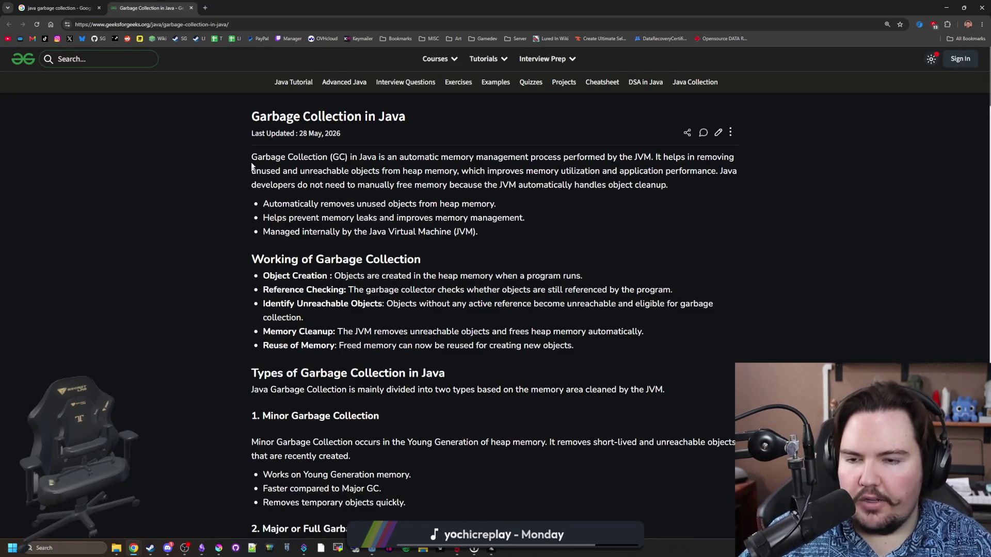
Step: Read the article's introduction and the Objects Eligible for GC section
left_click_drag(242, 147, 552, 365)
left_click(480, 342)
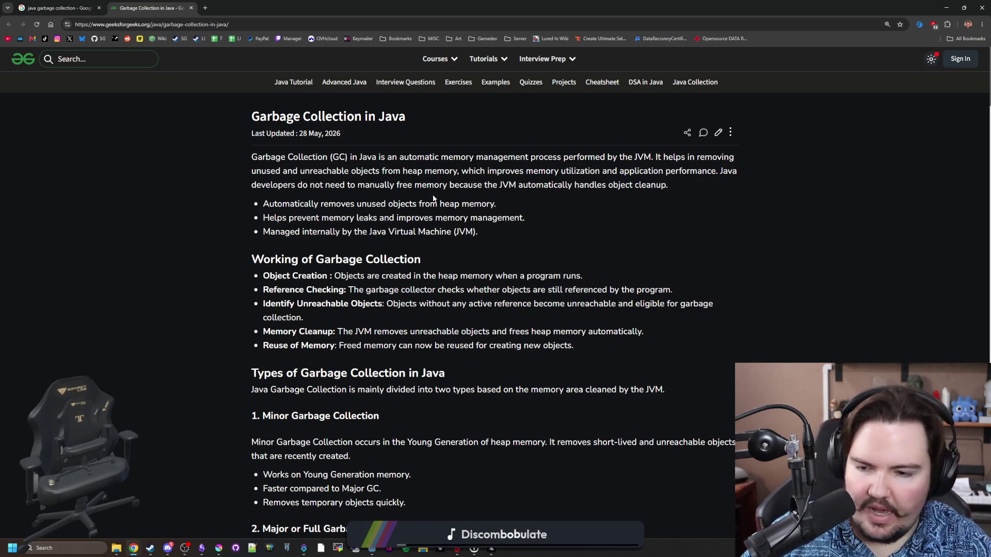
scroll(331, 329, "down", 4)
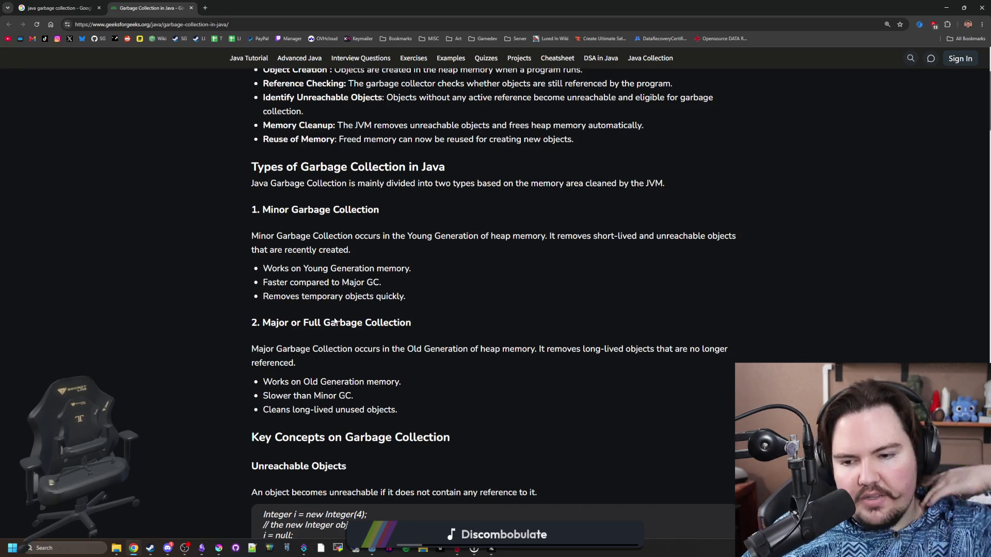
scroll(366, 271, "down", 3)
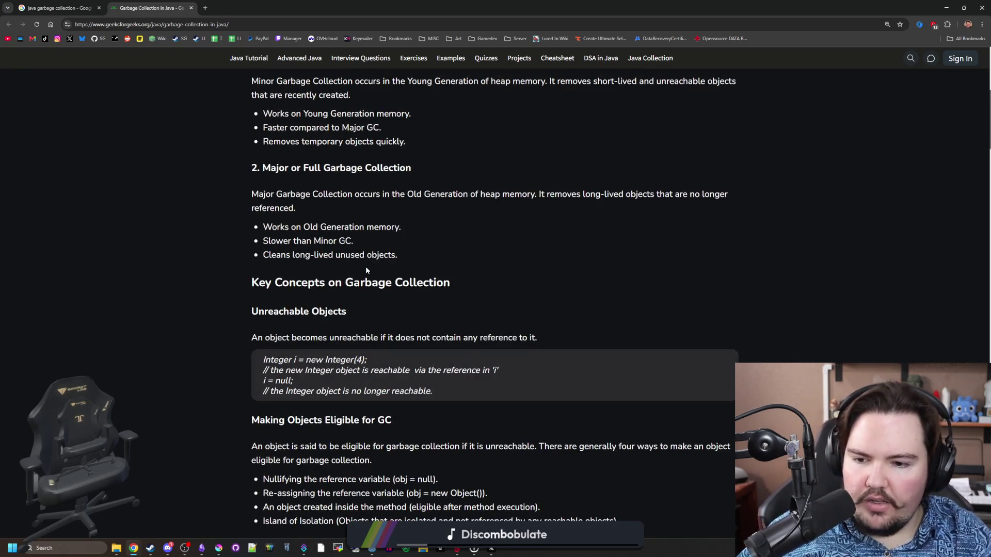
scroll(366, 269, "down", 4)
scroll(365, 257, "down", 1)
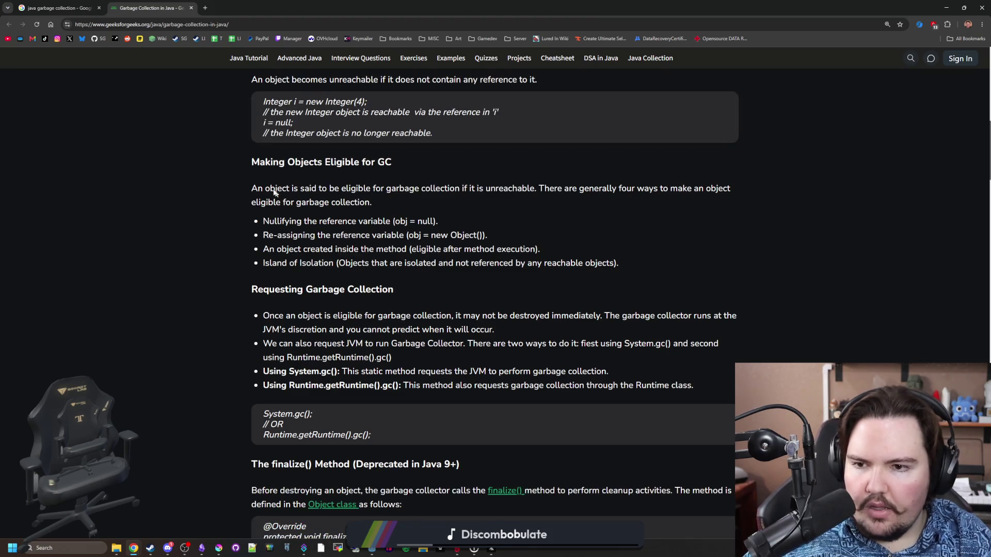
left_click_drag(288, 163, 410, 163)
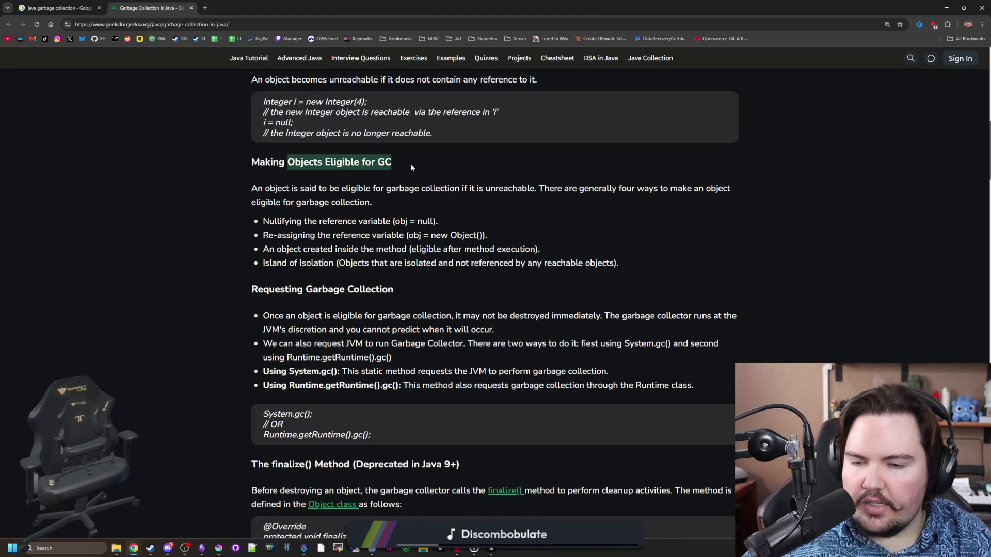
left_click(411, 165)
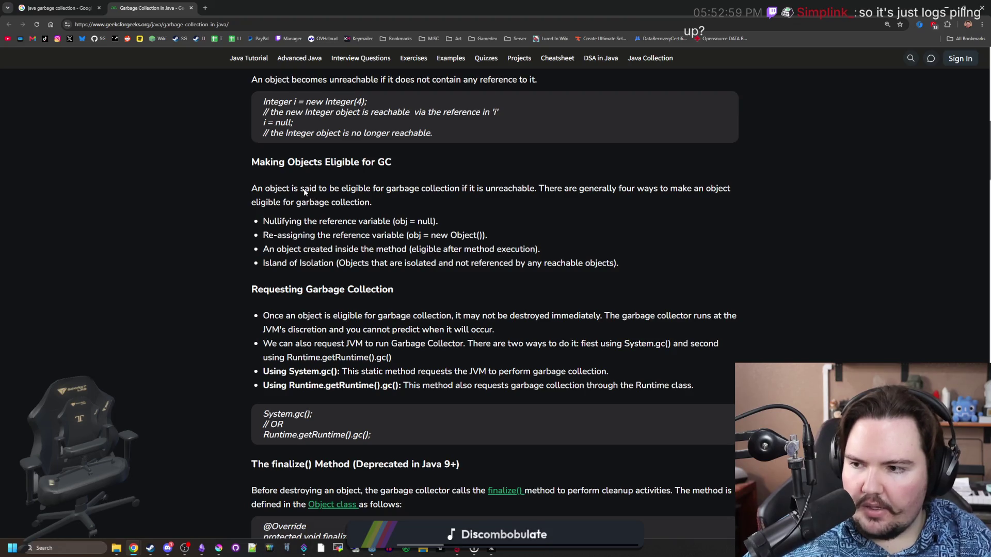
scroll(291, 248, "down", 4)
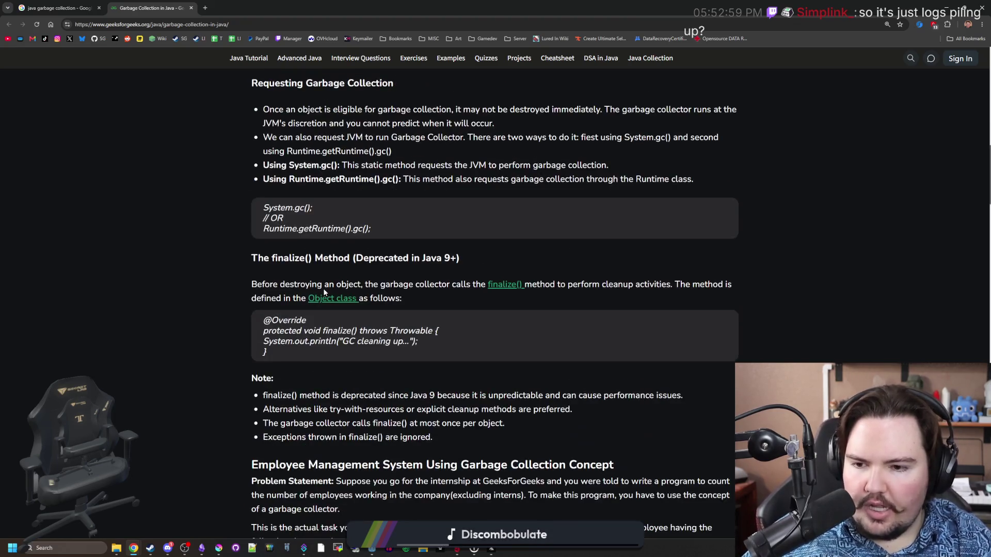
scroll(391, 223, "down", 4)
scroll(357, 167, "down", 4)
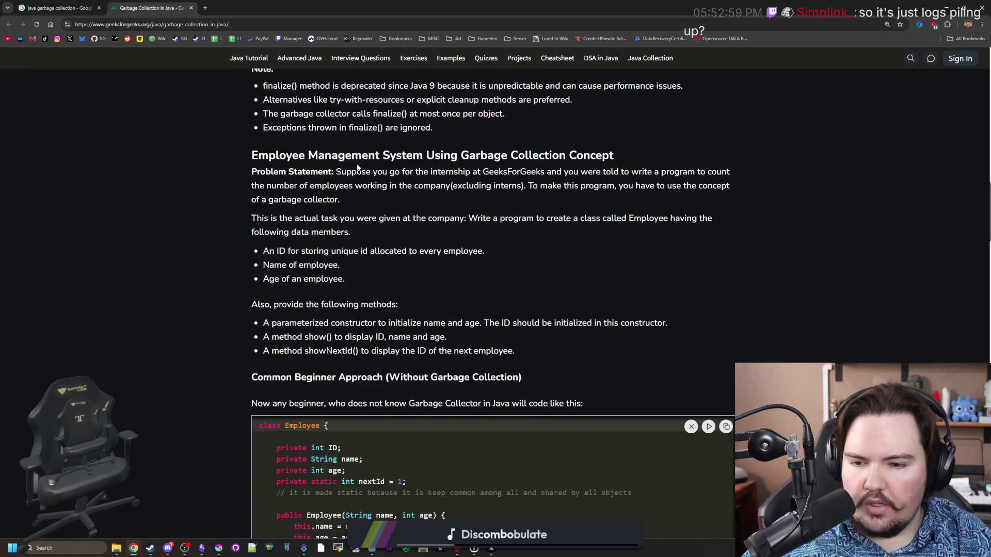
scroll(357, 163, "down", 2)
Step: Read through the Employee class example further down the article
left_click(319, 252)
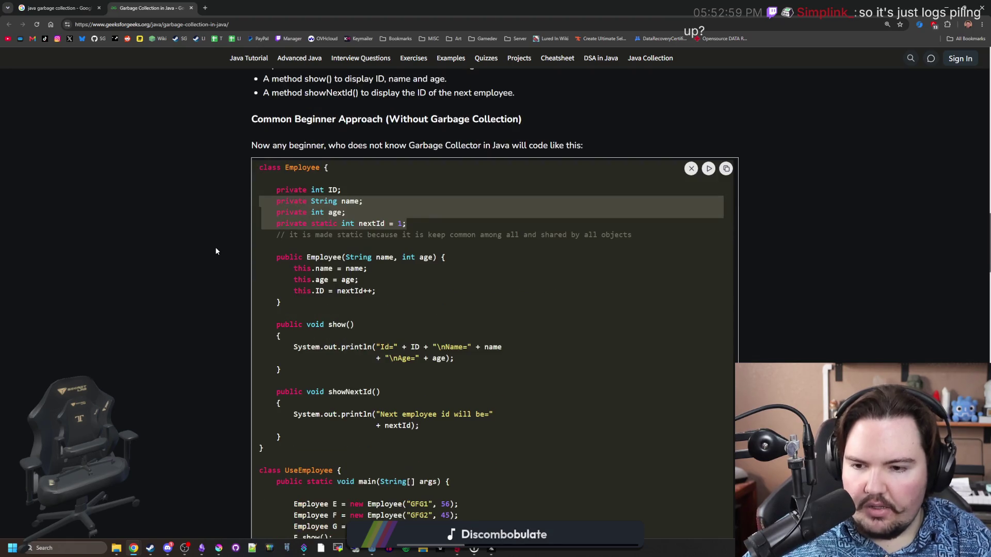
scroll(248, 252, "down", 5)
scroll(243, 255, "down", 12)
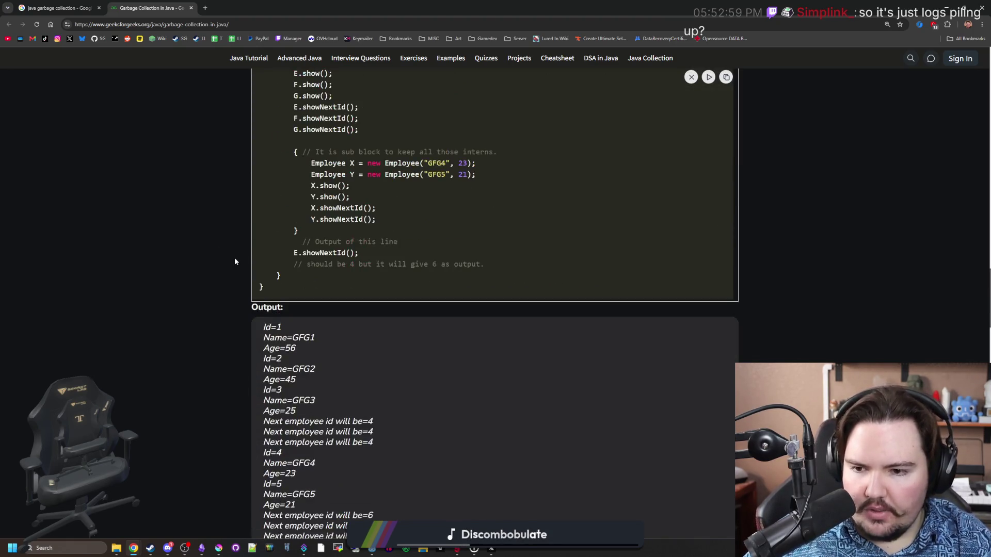
scroll(234, 262, "down", 3)
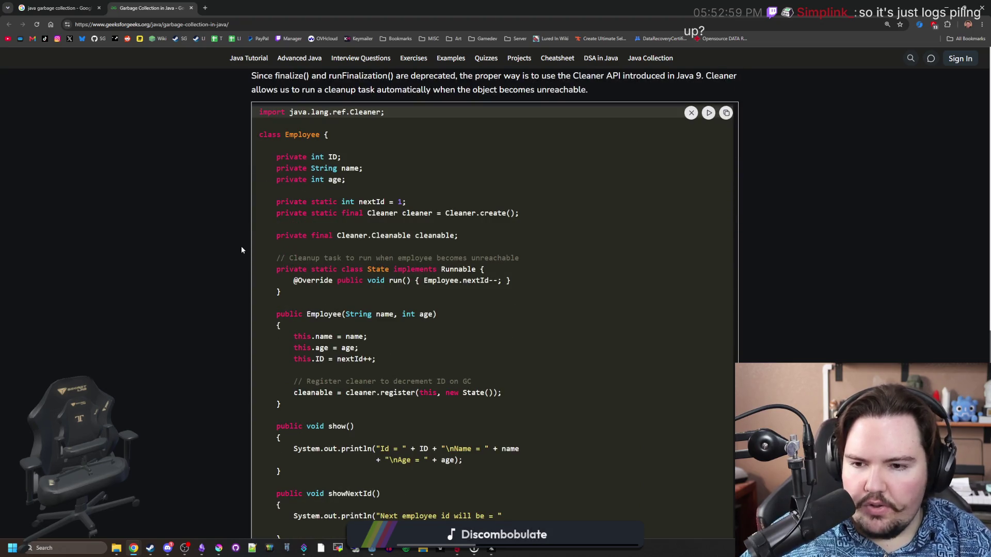
scroll(242, 250, "down", 2)
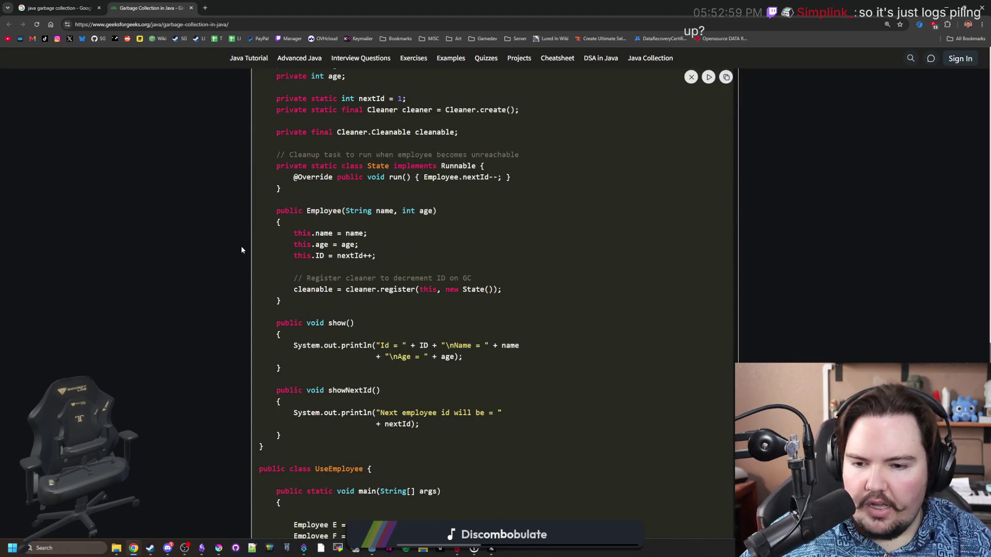
scroll(242, 250, "down", 8)
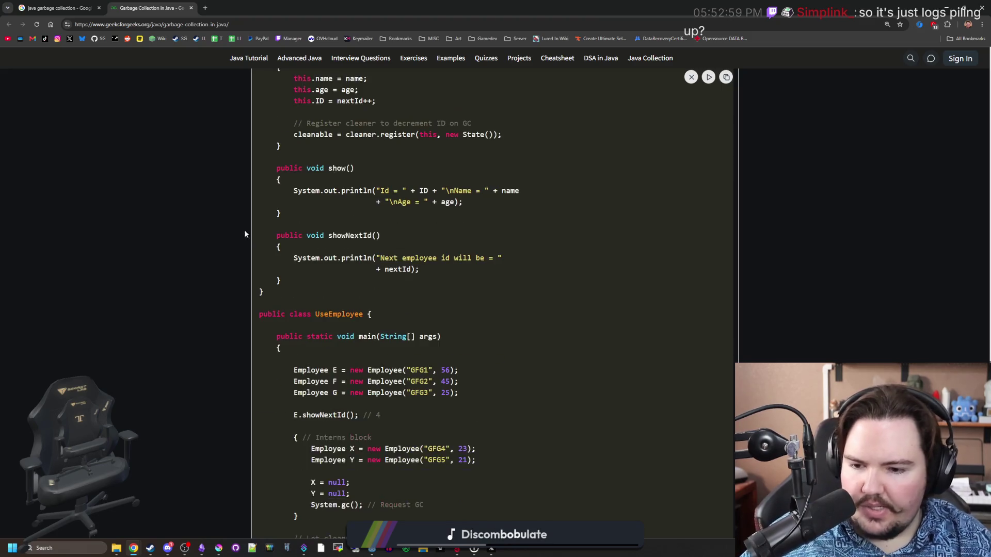
scroll(196, 248, "down", 6)
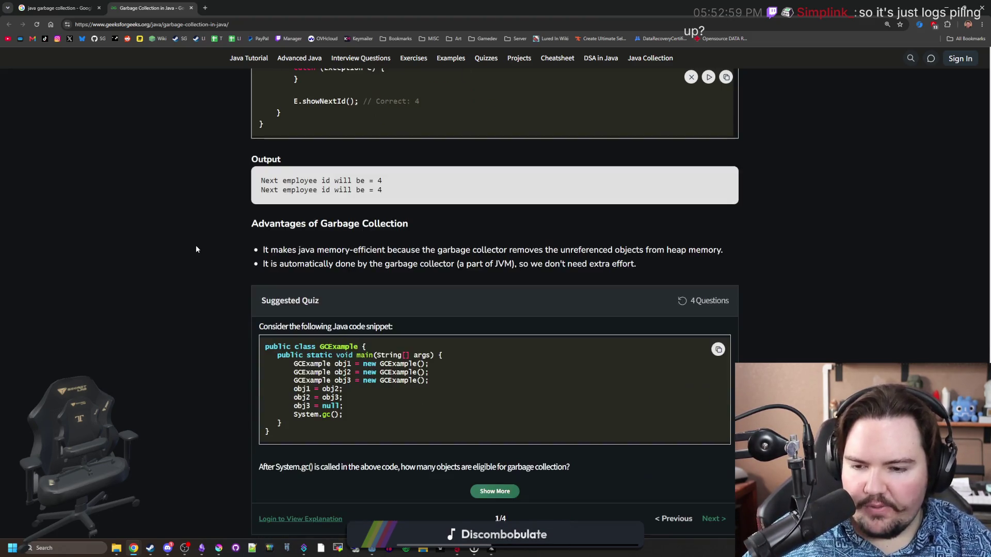
scroll(199, 250, "up", 15)
scroll(201, 252, "up", 15)
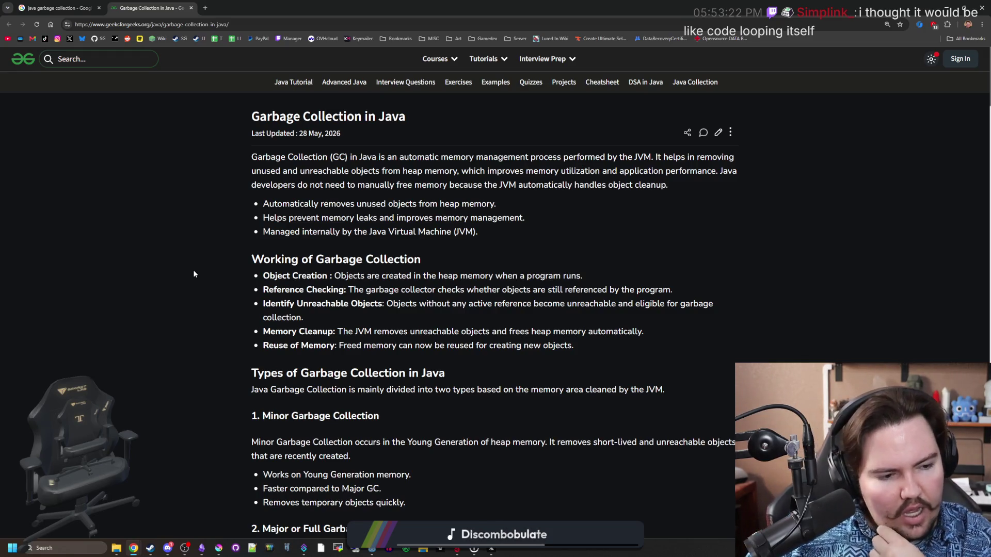
Step: Below lastIndex = index, add var dict = { "dwasd": 1.0, "dwasdd": 2.0 }
key("alt+Tab")
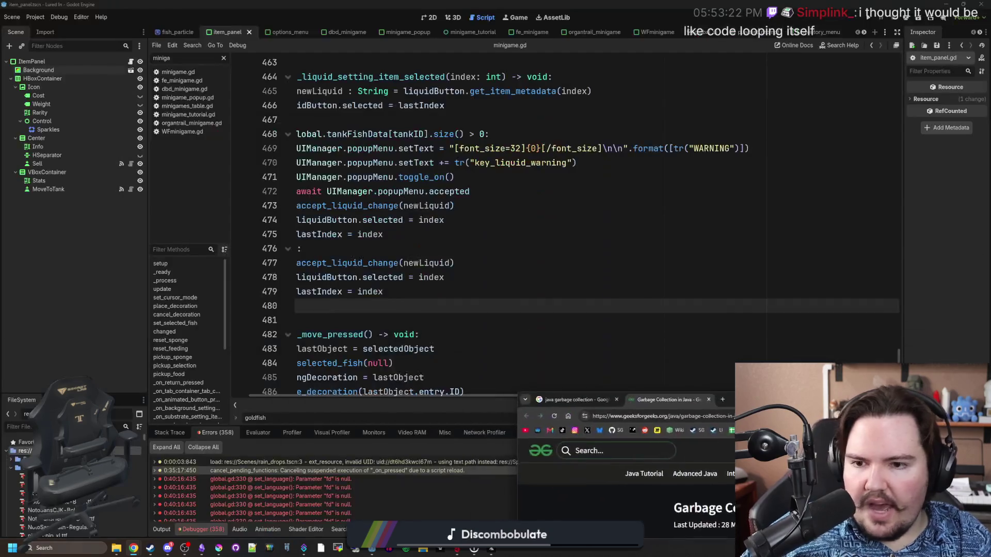
left_click(353, 313)
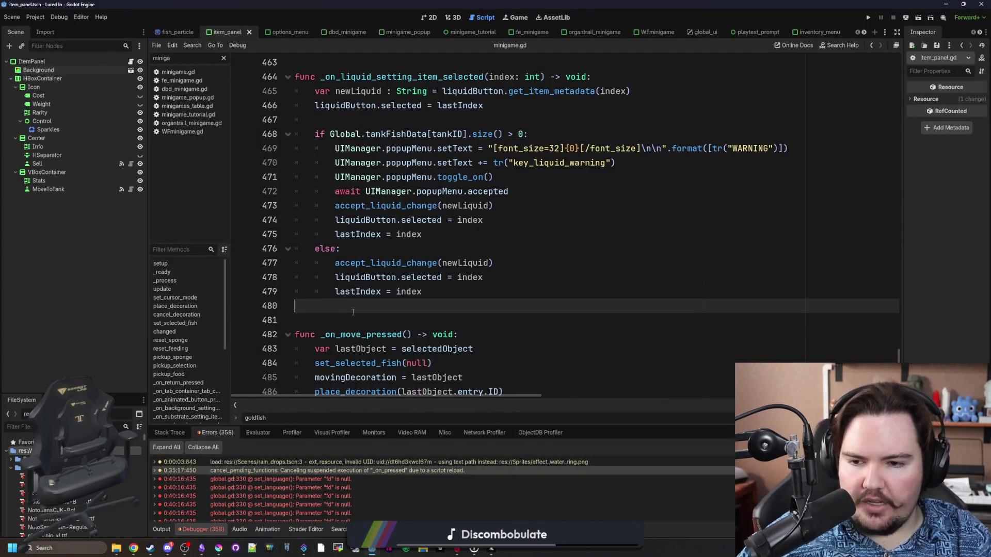
key("Return")
type("var dict = {")
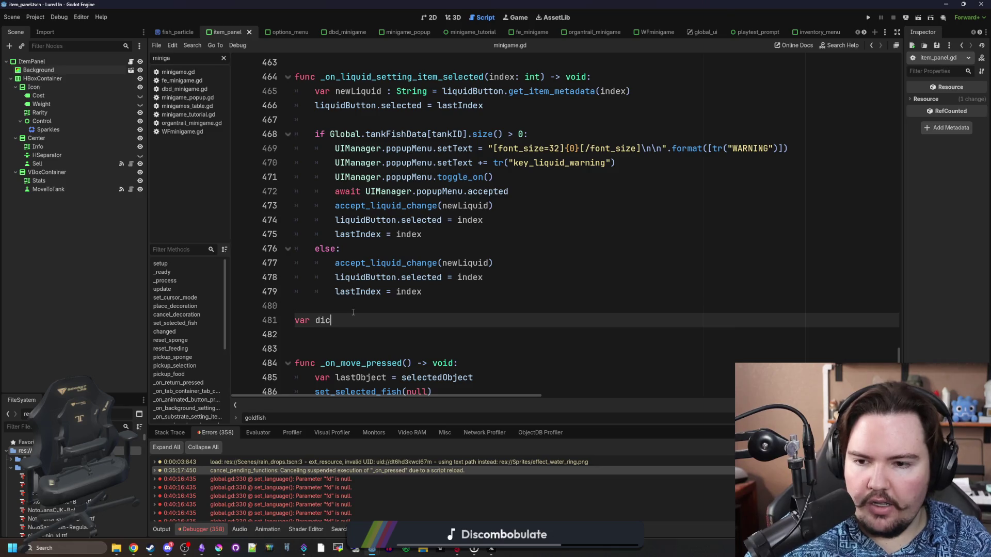
key("Return")
type("\"")
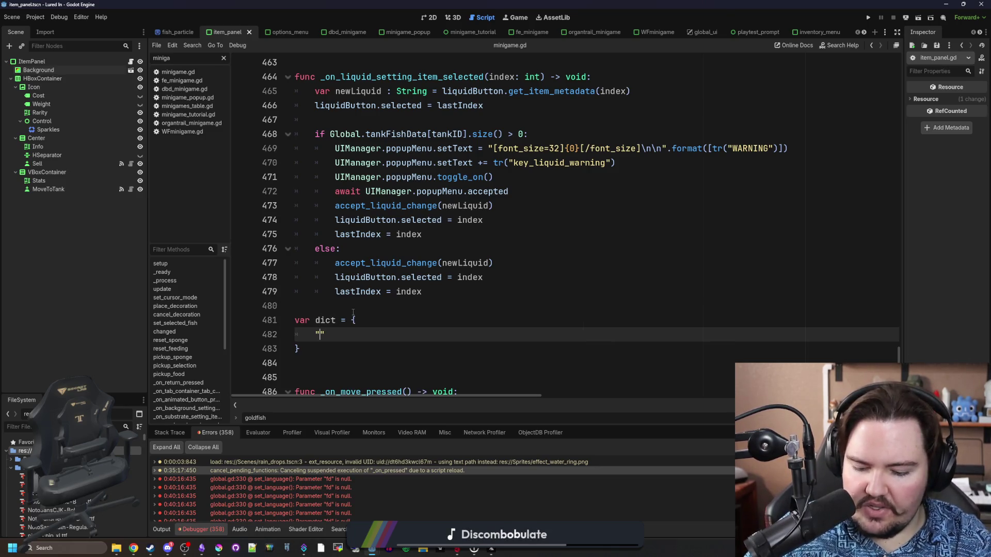
type("dwasd\"1.0")
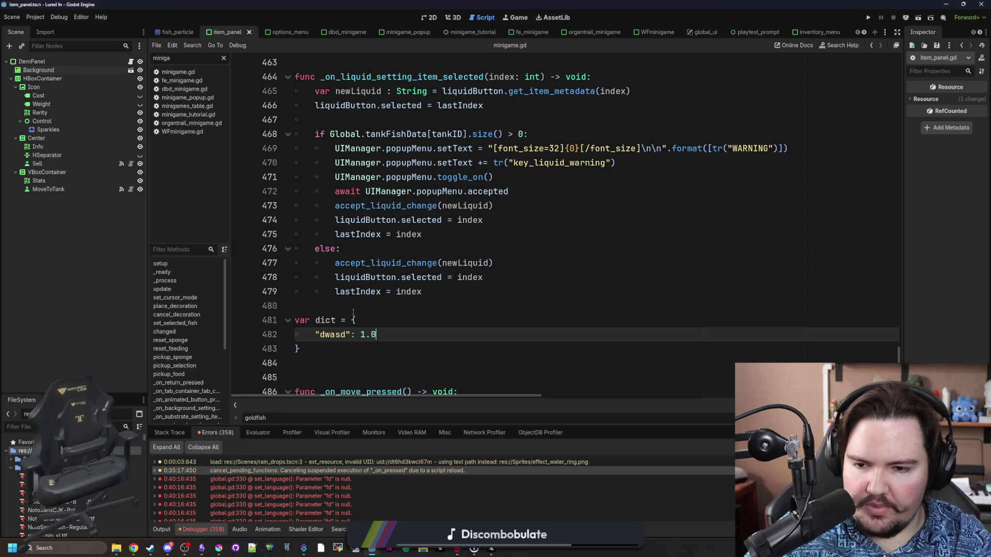
type(",")
key("Return")
type("\"")
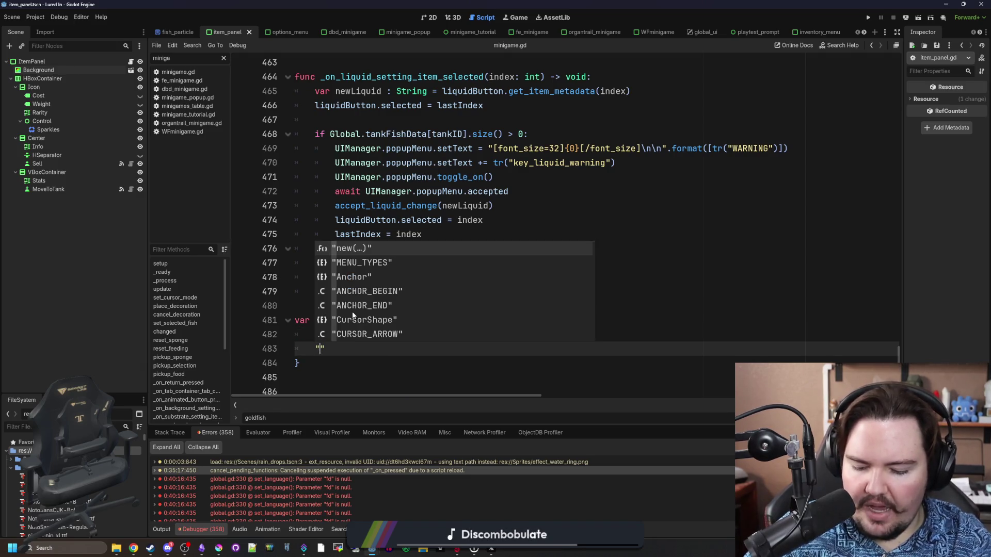
type("dwasdd\": 2.0,")
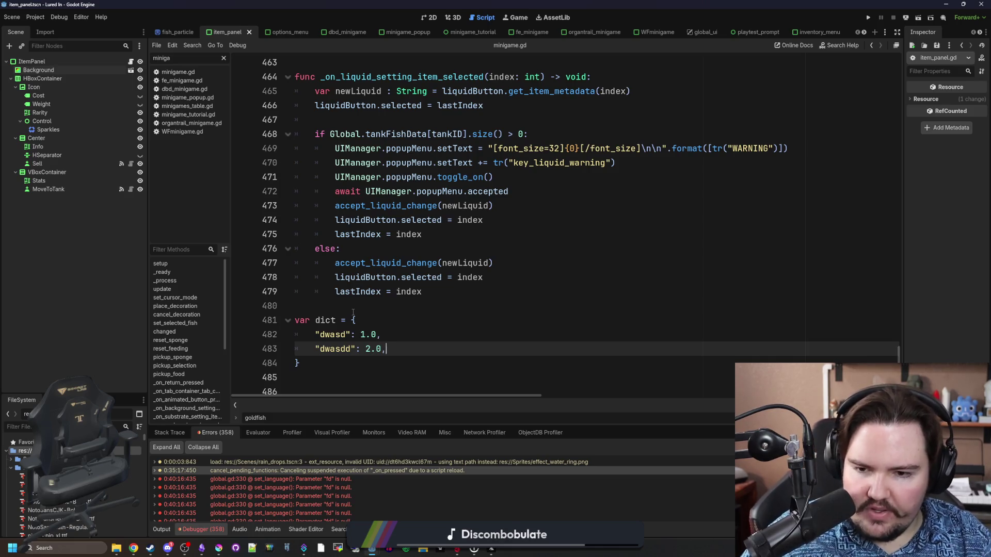
left_click(353, 311)
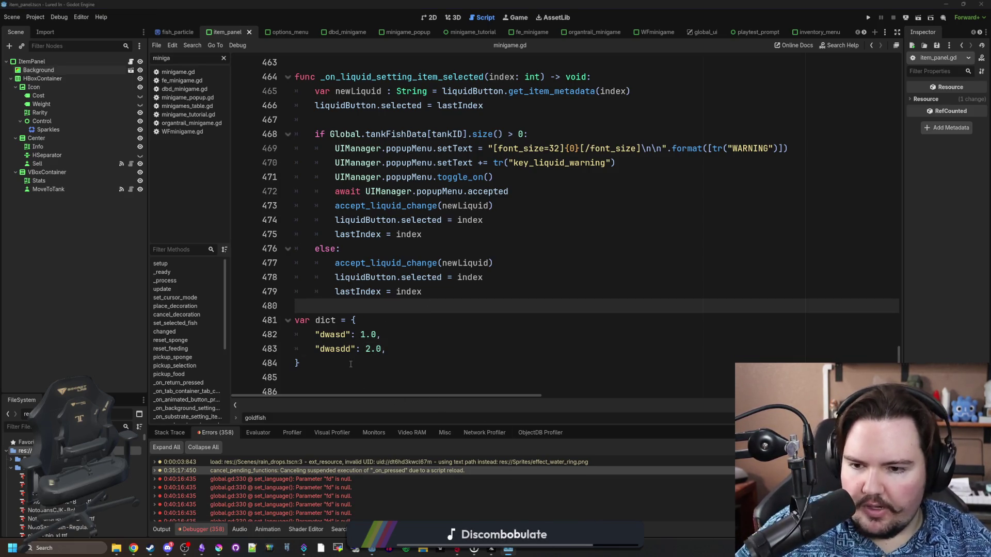
Step: Check Task Manager's memory page (about 39.6 GB of 64 GB used), then close it
key("ctrl+shift+Escape")
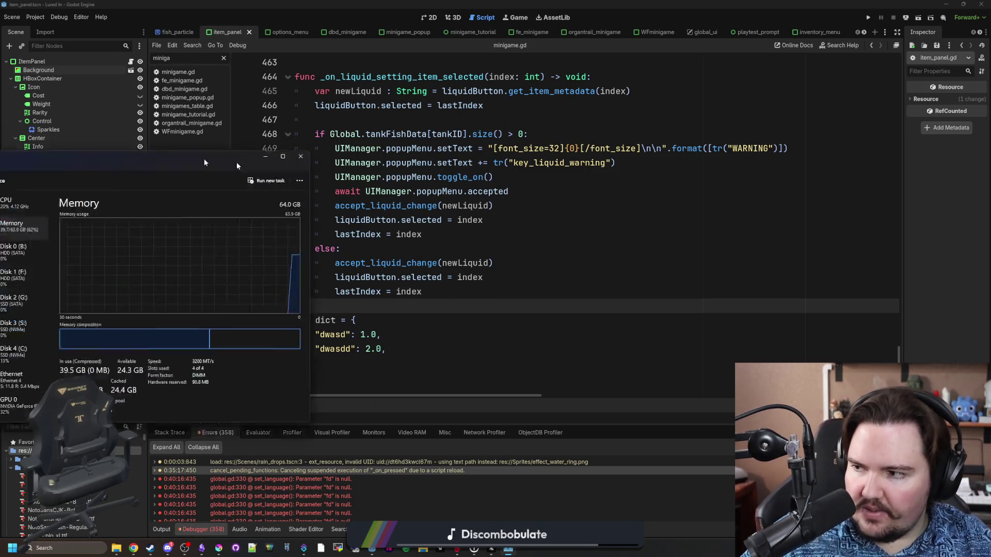
scroll(350, 314, "down", 1)
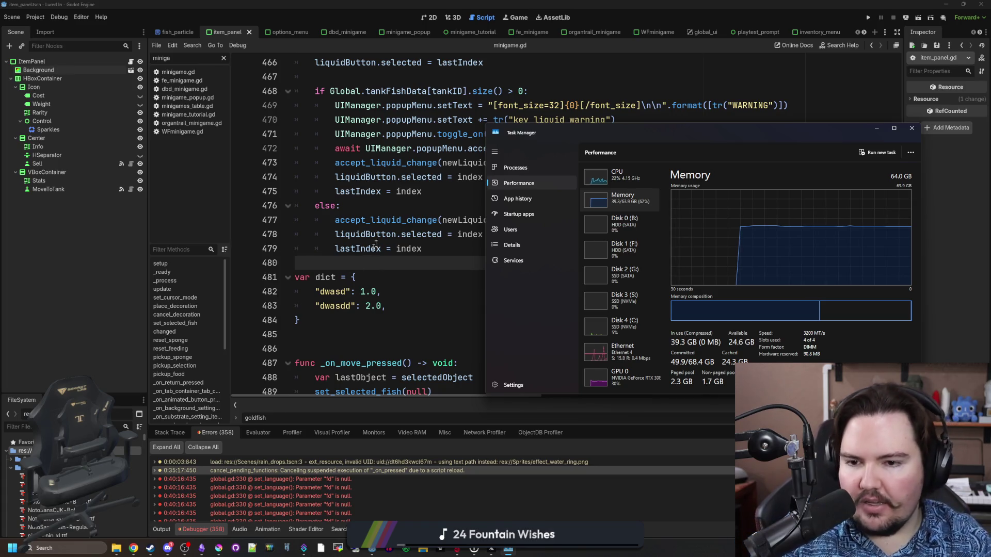
left_click_drag(702, 133, 541, 154)
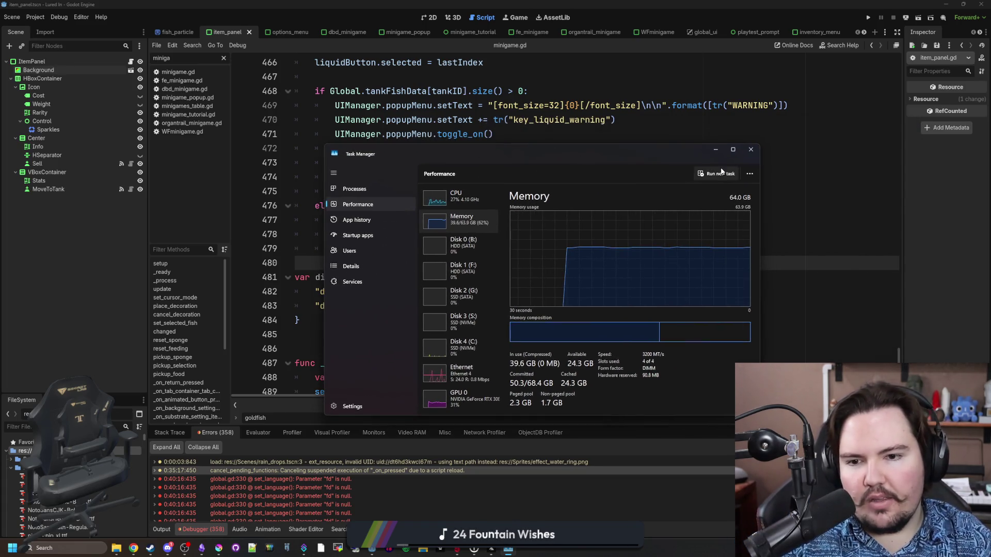
left_click(752, 150)
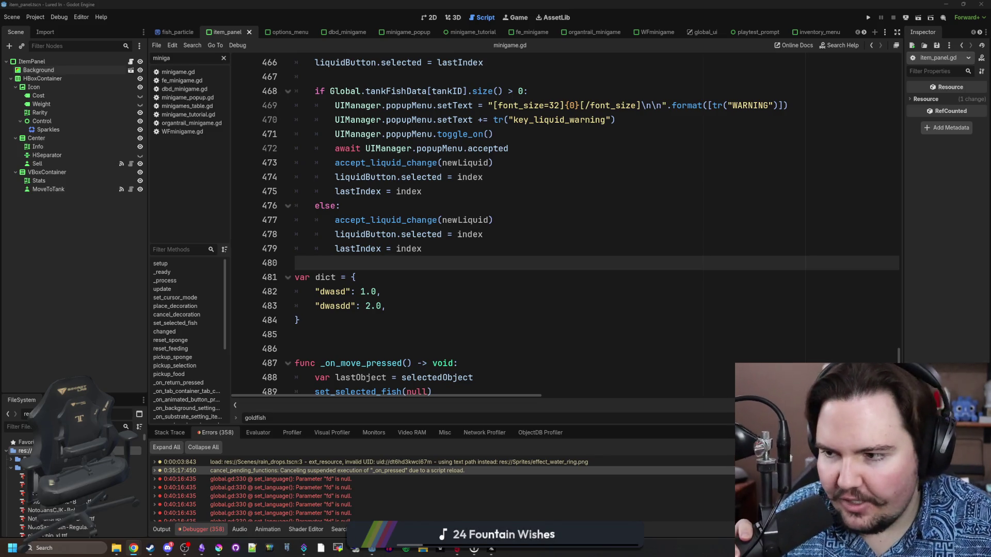
Step: Place the caret after the dict's closing brace and launch a new Chrome window
left_click(463, 315)
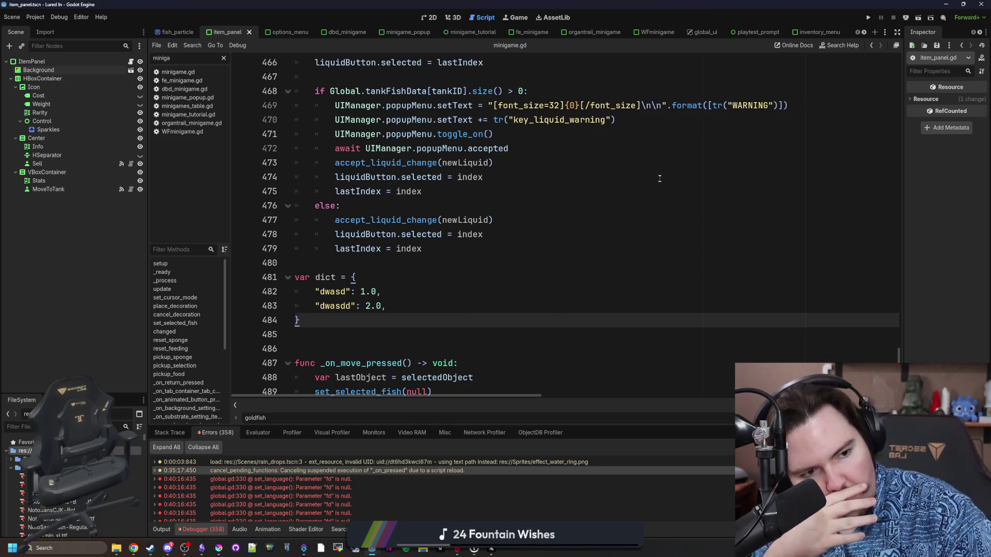
key("super+2")
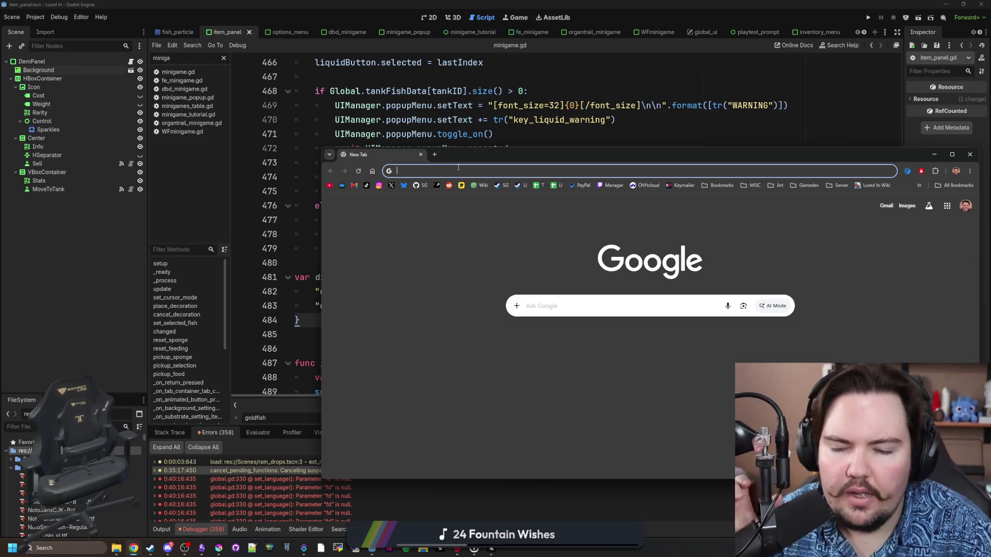
Step: Search Google Images for 'programming stack', then drag Chrome aside to reveal minigame.gd
type("programming stack")
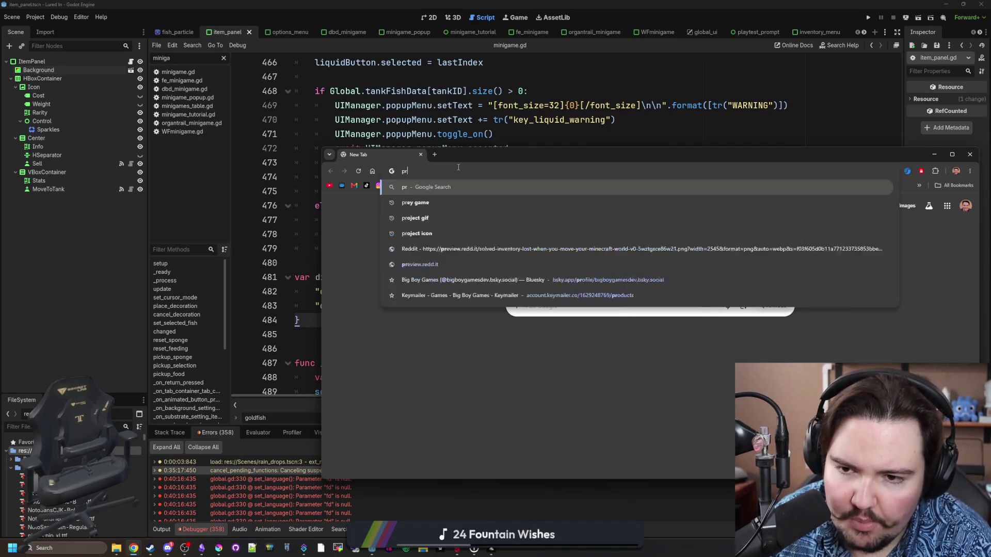
key("Return")
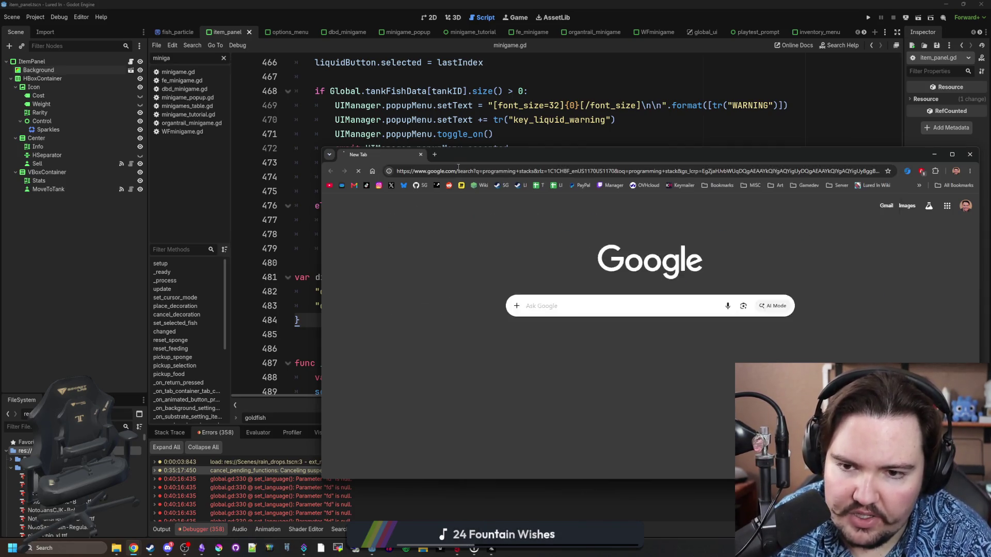
left_click(434, 239)
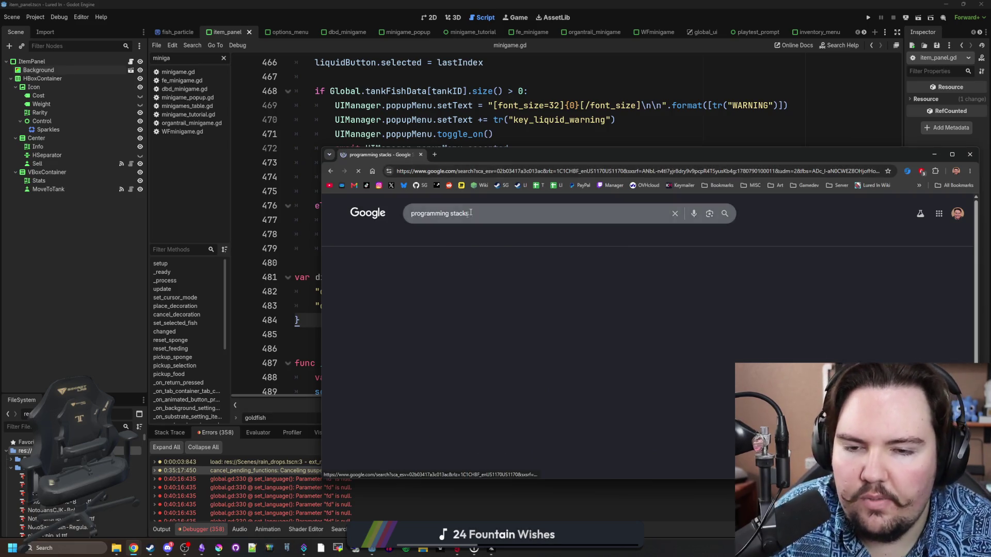
mouse_move(516, 160)
left_mouse_down()
mouse_move(640, 192)
mouse_move(688, 179)
mouse_move(285, 128)
left_mouse_up()
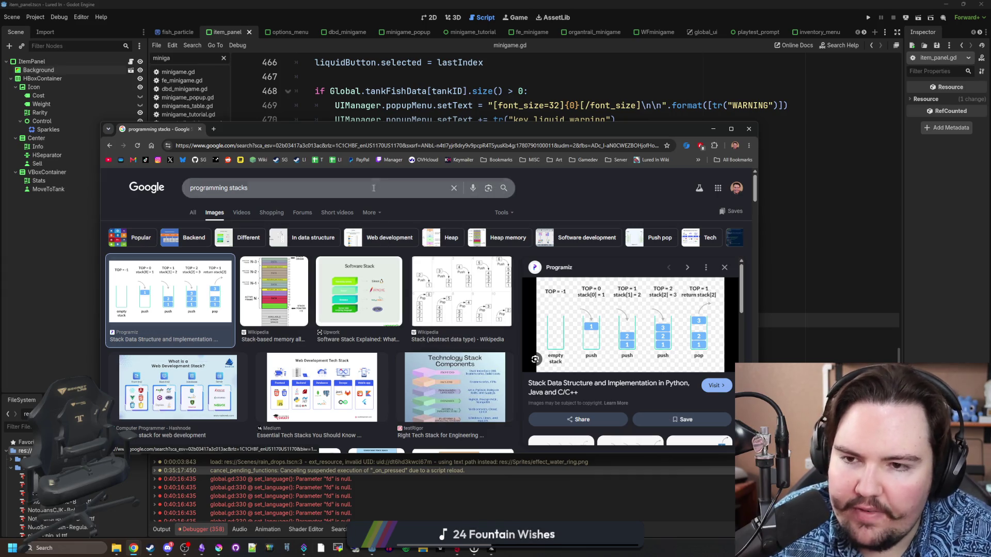
left_click_drag(407, 130, 990, 104)
scroll(338, 277, "down", 2)
Step: Below the dict, add func bob(): whose body calls bob(), then bring back the stack images
left_click(340, 250)
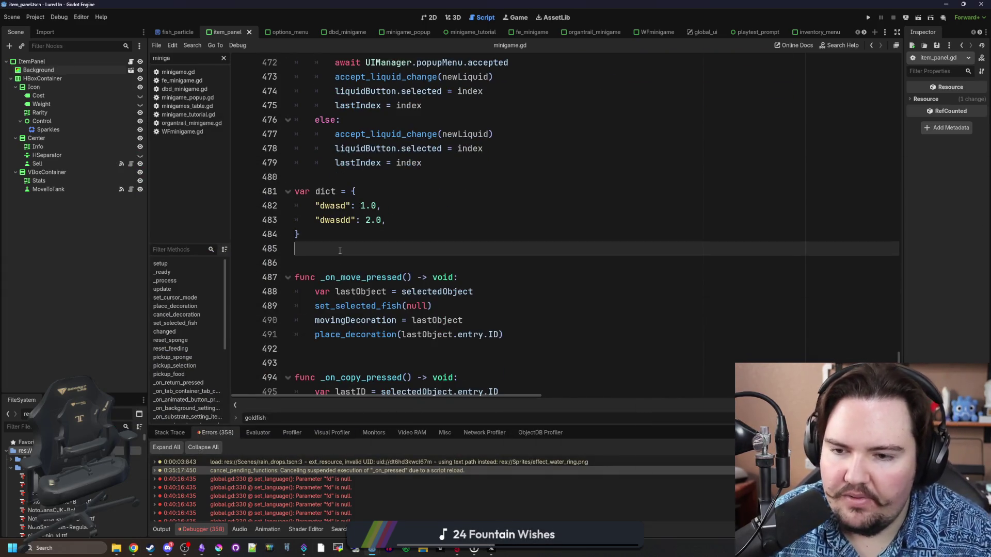
key("Return")
key("Return")
key("Up")
type("func bob():")
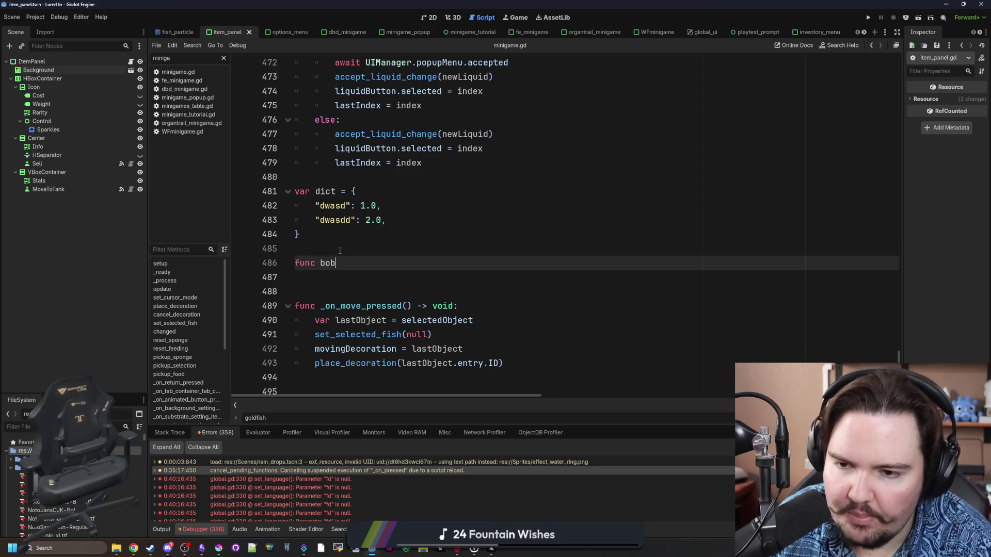
key("Return")
type("bob()")
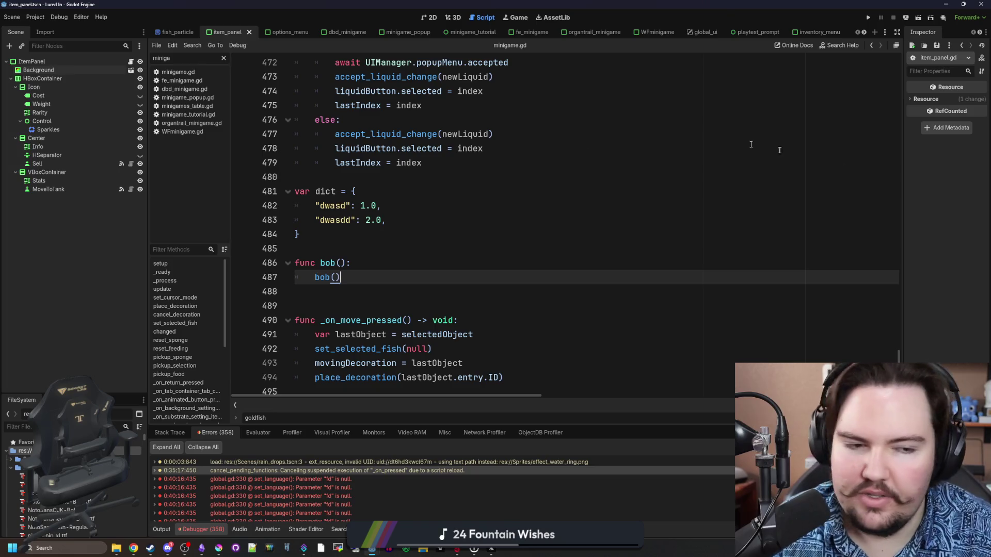
key("alt+Tab")
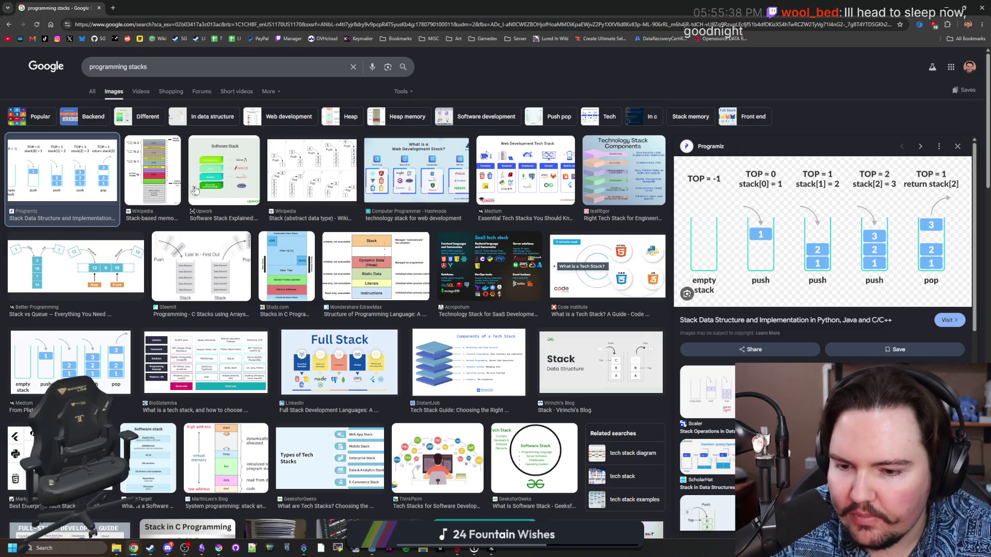
scroll(197, 191, "down", 3)
scroll(200, 191, "up", 3)
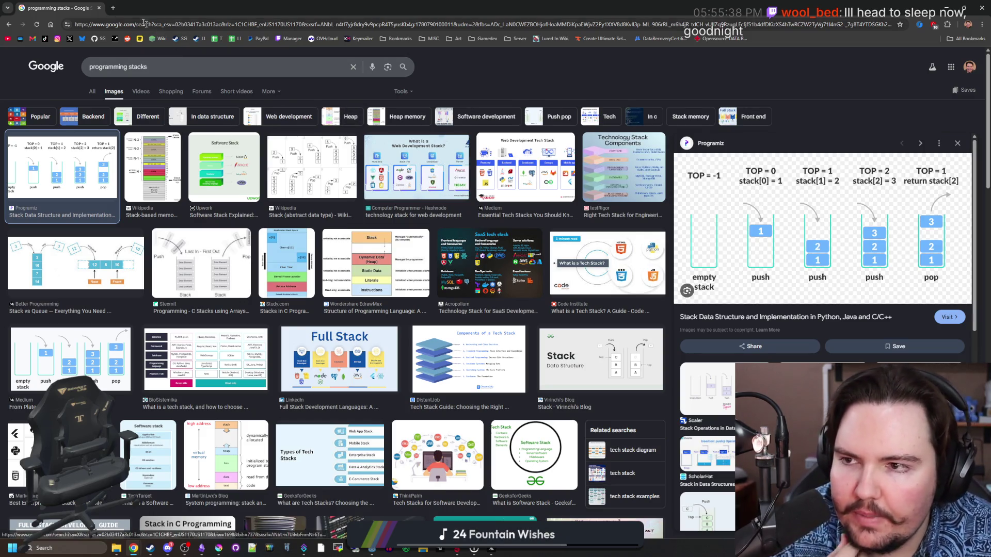
Step: Search Google Images for 'memory leak', preview the educative.io and Baeldung diagrams, then return to Godot
left_click(115, 9)
type("memor")
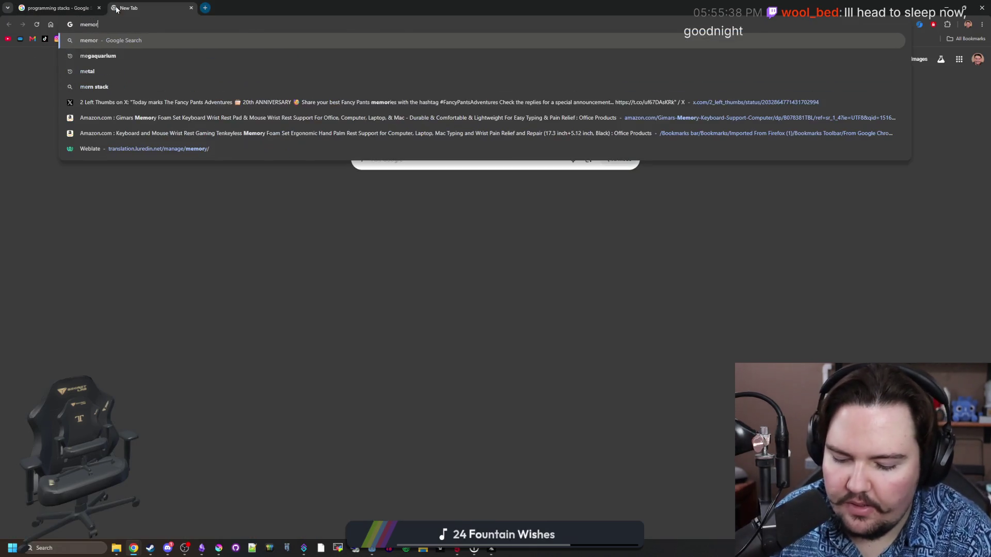
type("y leak")
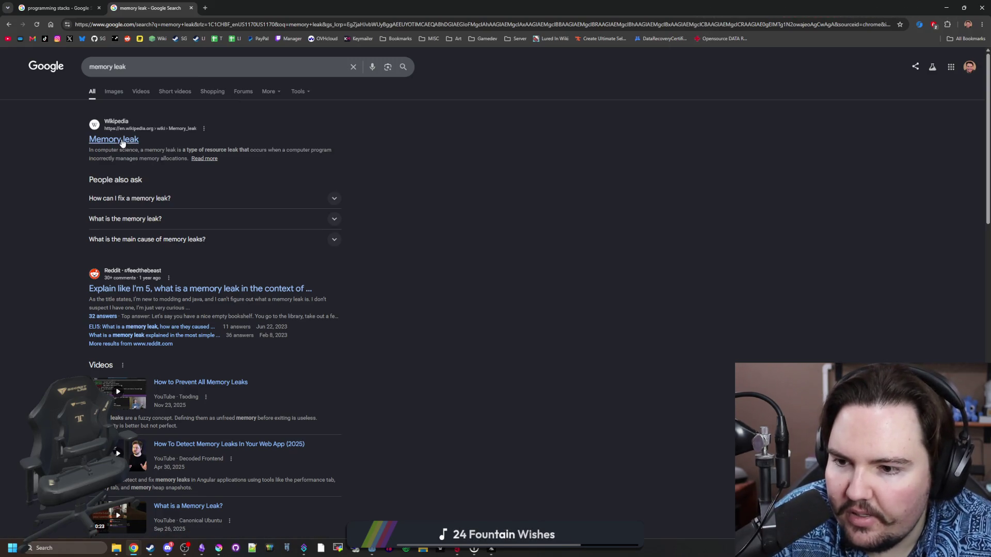
left_click(117, 92)
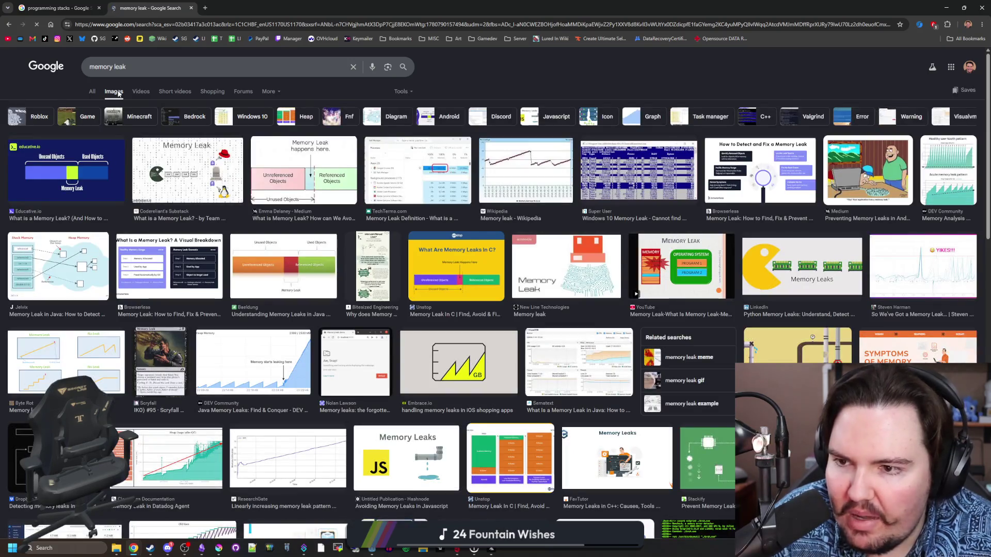
left_click(120, 155)
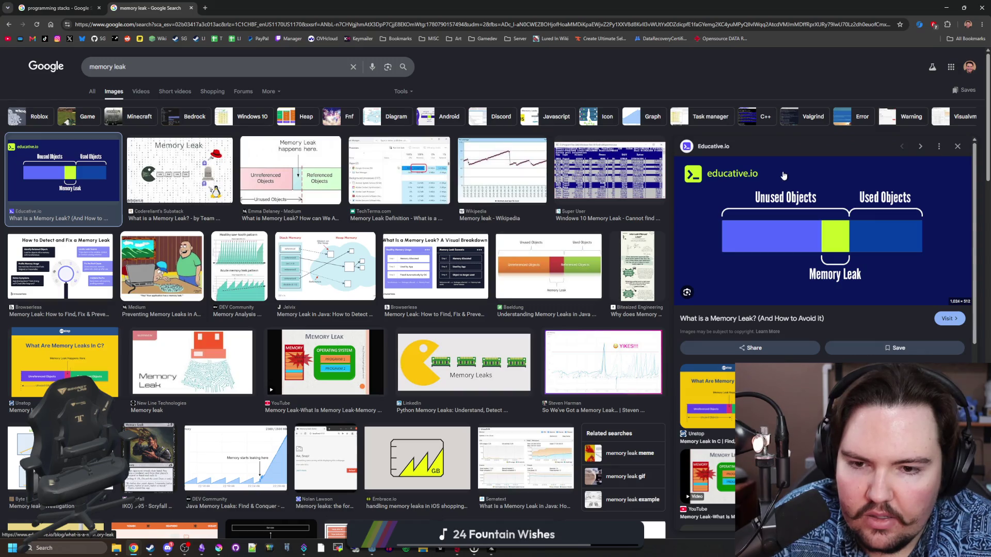
left_click(588, 279)
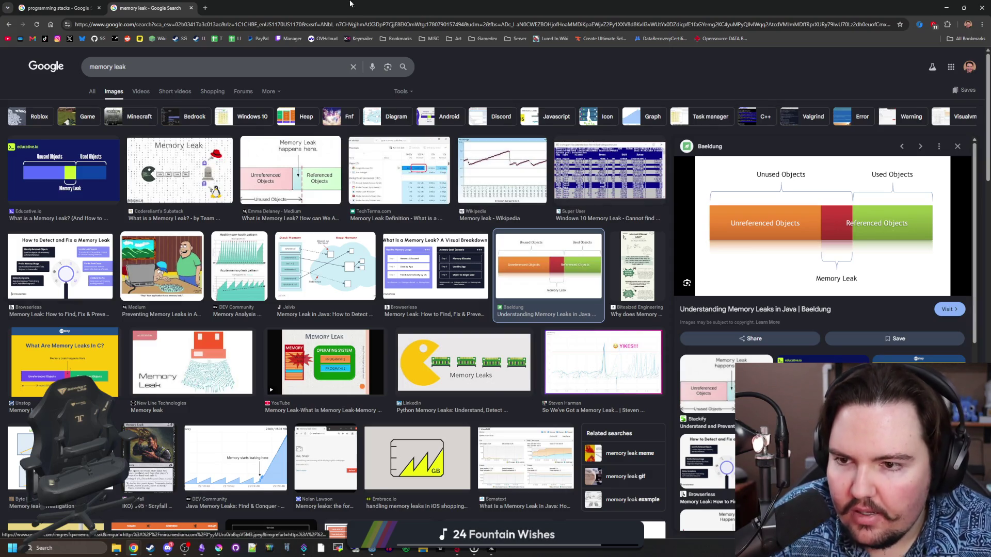
key("alt+Tab")
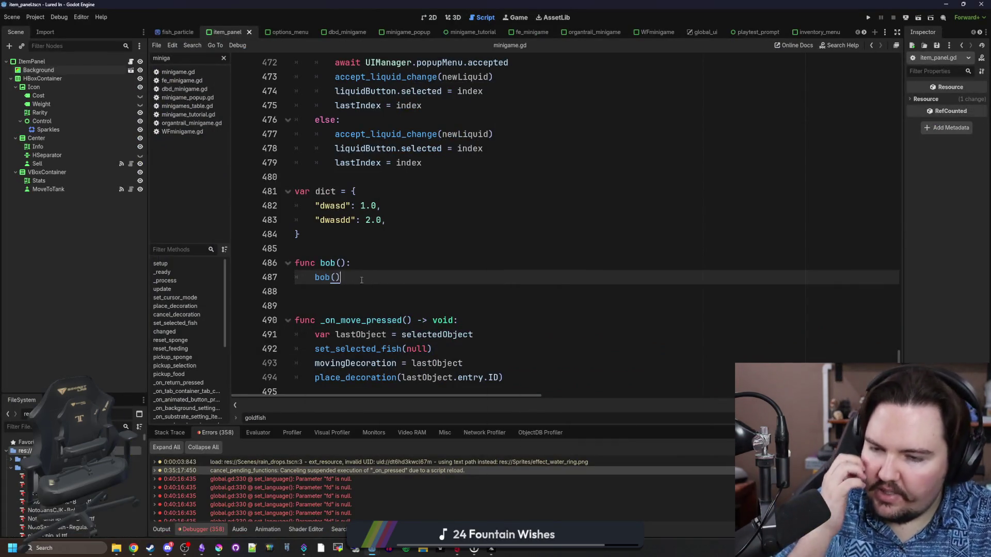
Step: Delete the bob() function and start a func _ready(): below the dict
left_click_drag(361, 280, 291, 264)
key("BackSpace")
key("BackSpace")
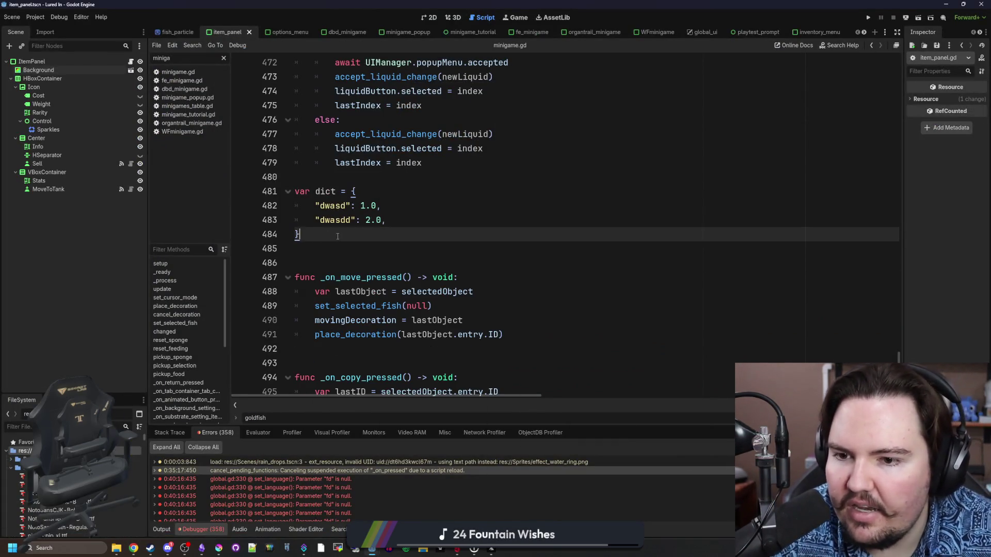
left_click_drag(338, 237, 273, 188)
left_click(344, 241)
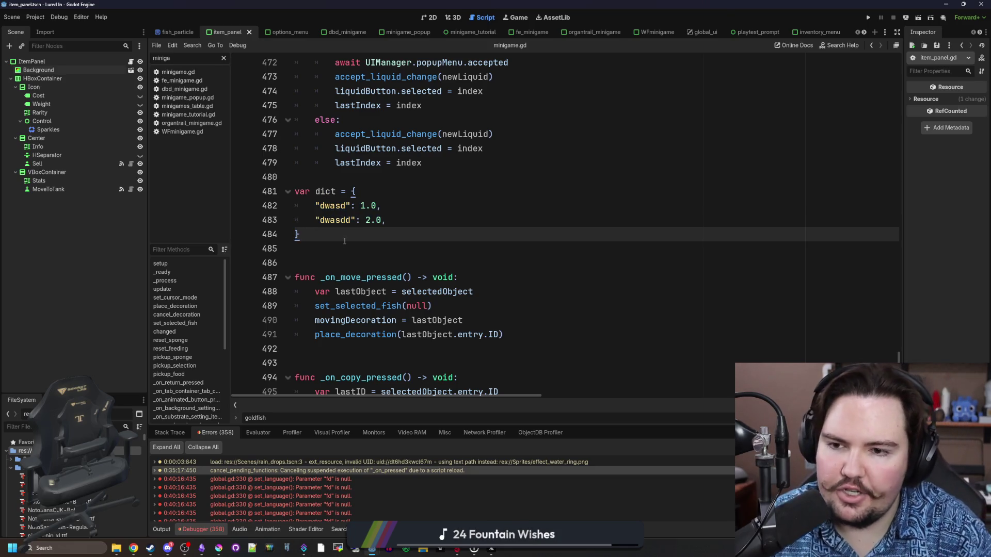
key("Return")
key("Return")
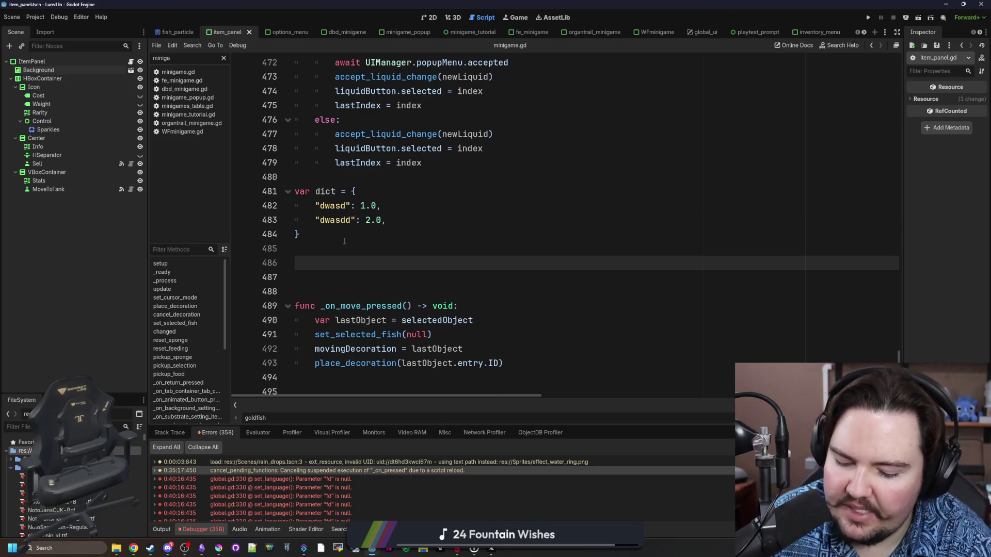
type("func _ready():")
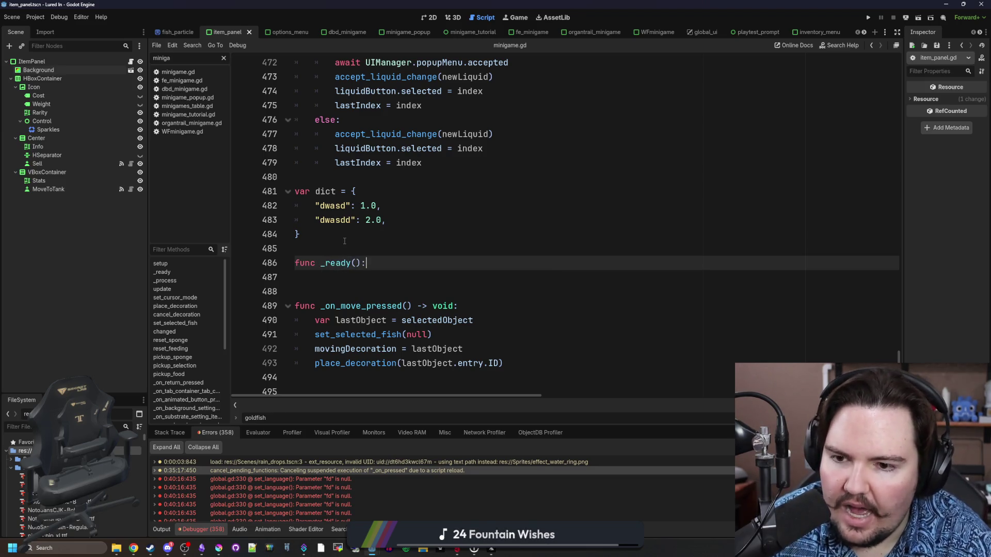
key("Return")
type("dict = null")
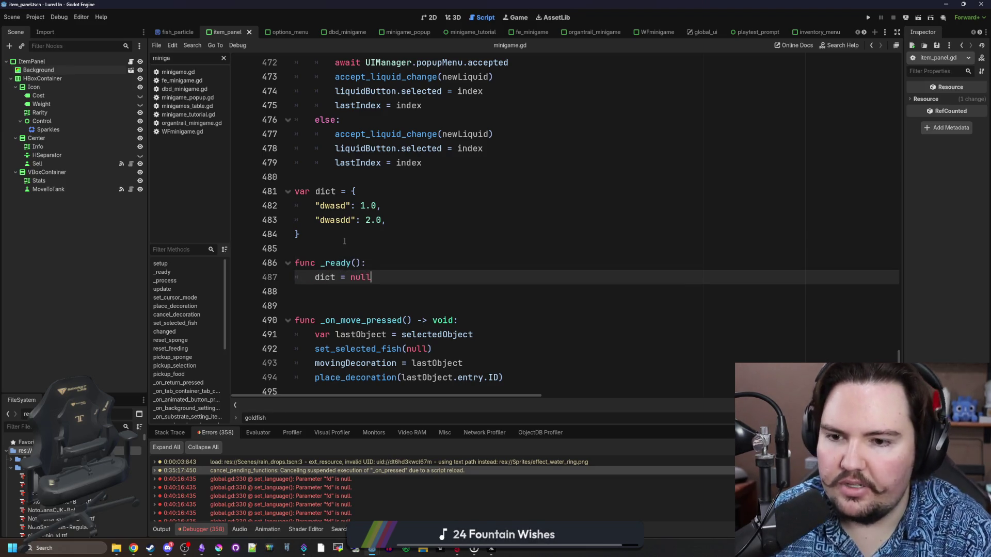
Step: Highlight the dict definition and the dict = null line while explaining them
left_click(344, 241)
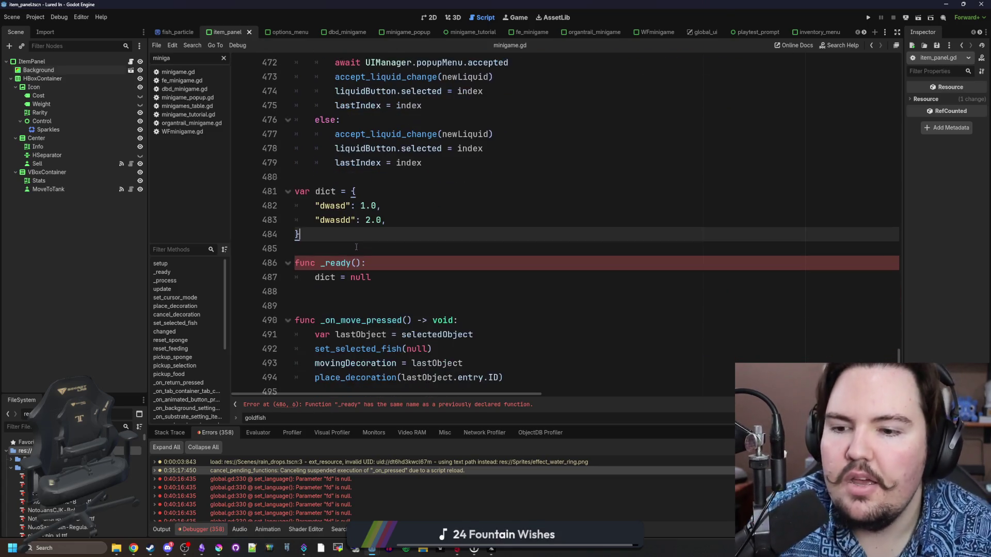
left_click_drag(338, 237, 297, 191)
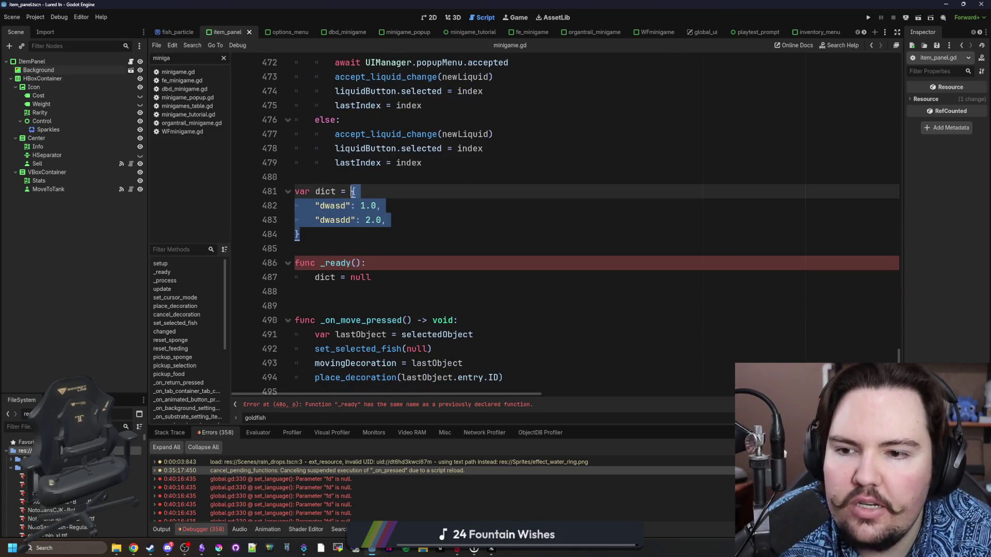
left_click(355, 173)
left_click(374, 286)
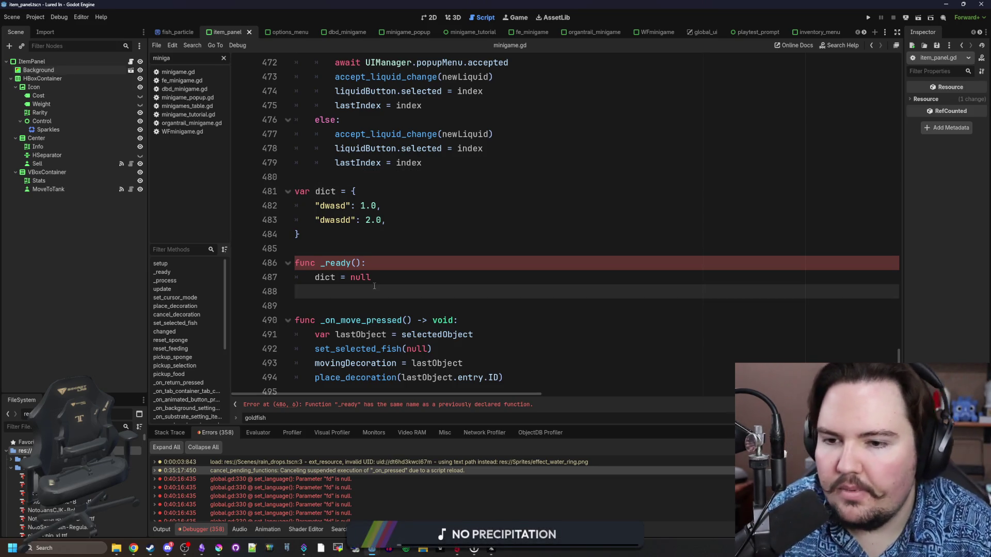
left_click(371, 247)
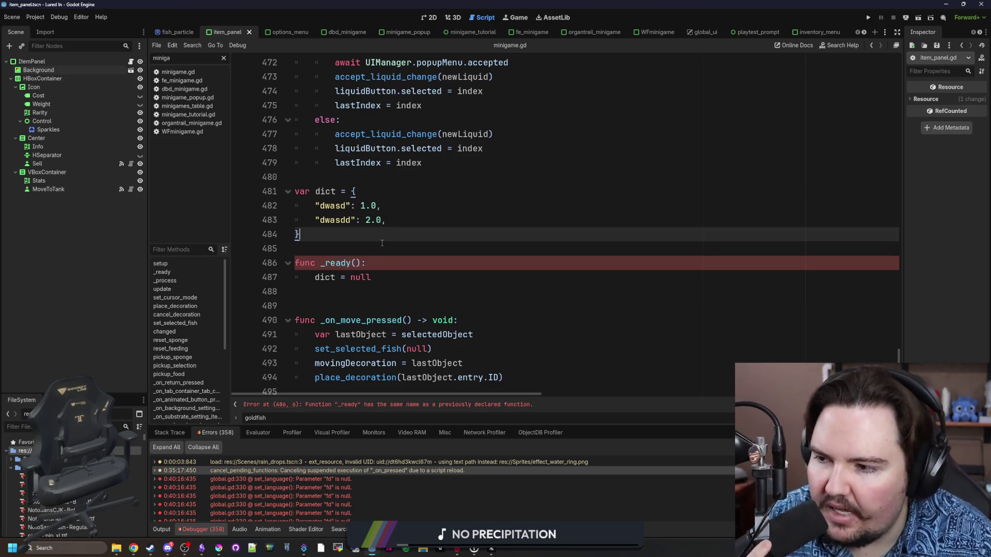
left_click(389, 276)
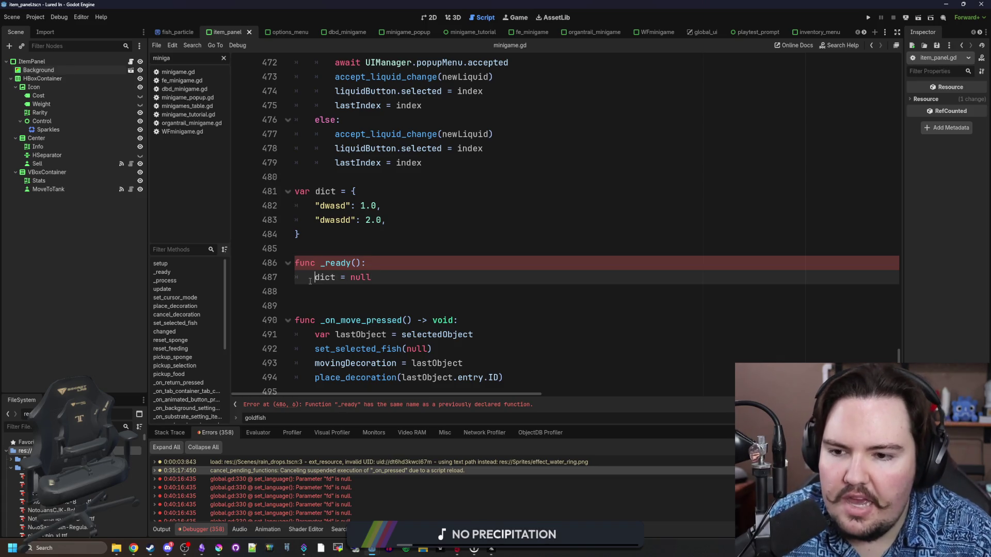
left_click_drag(310, 281, 383, 277)
left_click(383, 277)
mouse_move(300, 235)
left_mouse_down()
mouse_move(353, 192)
mouse_move(276, 192)
left_mouse_up()
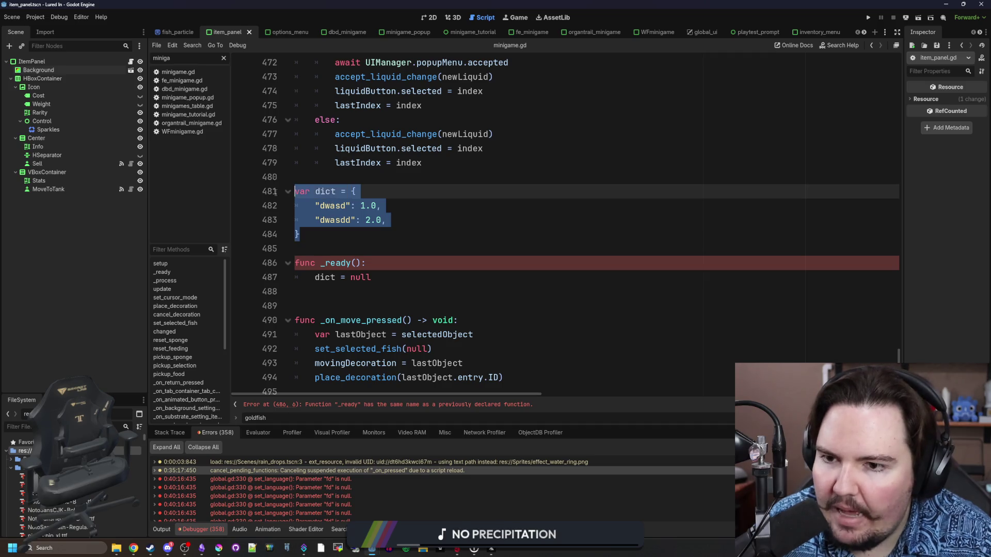
left_click(342, 233)
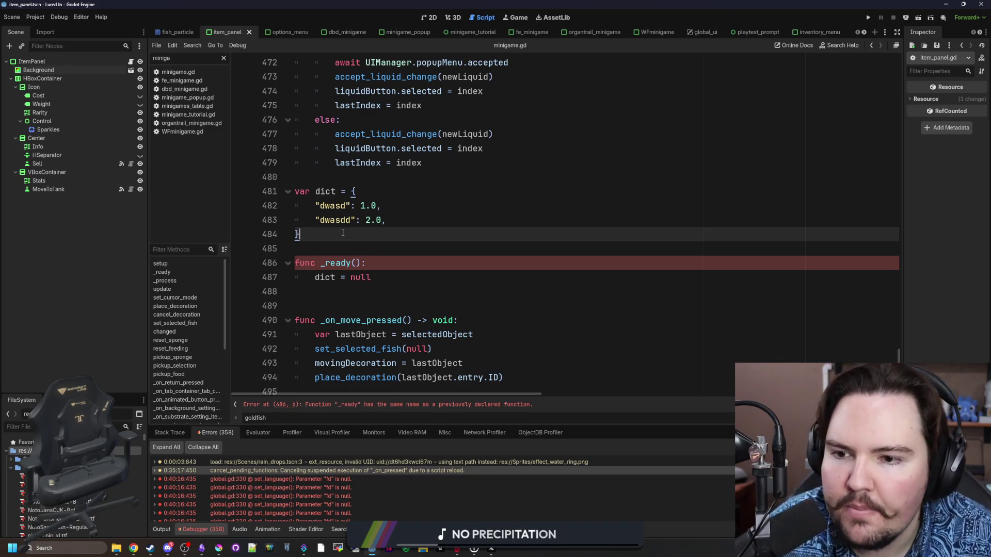
Step: Add a dict.free() call on a new line inside the _ready function
left_click(390, 264)
key("Return")
type("dict.")
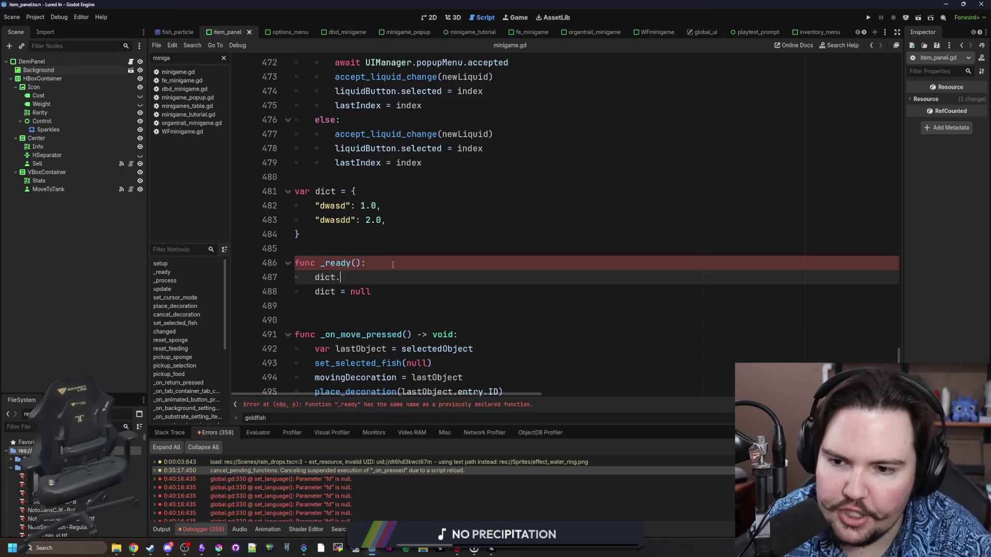
type("free()")
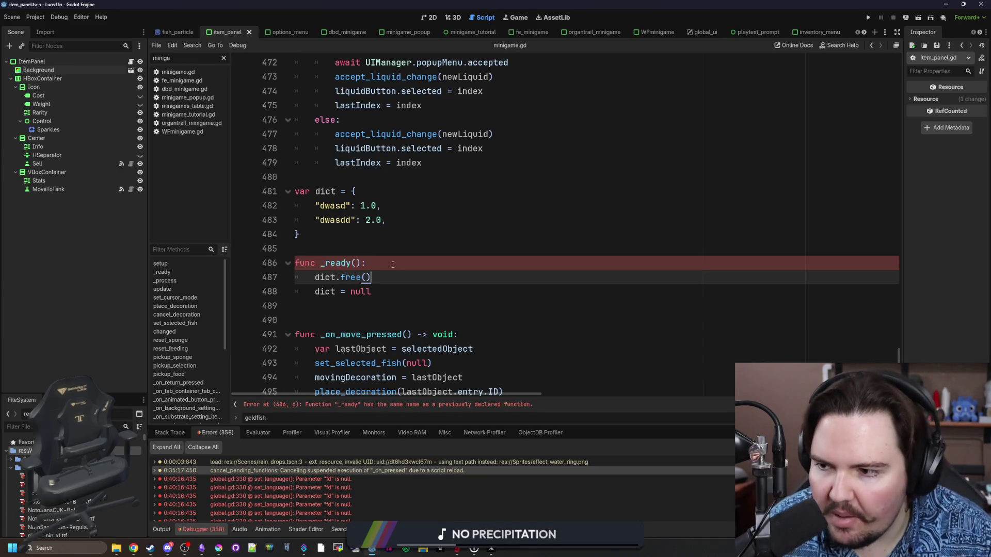
Step: Delete lines 480–488, which hold the dict variable and its _ready function
left_click(355, 288)
left_click_drag(371, 291, 311, 294)
left_click(321, 313)
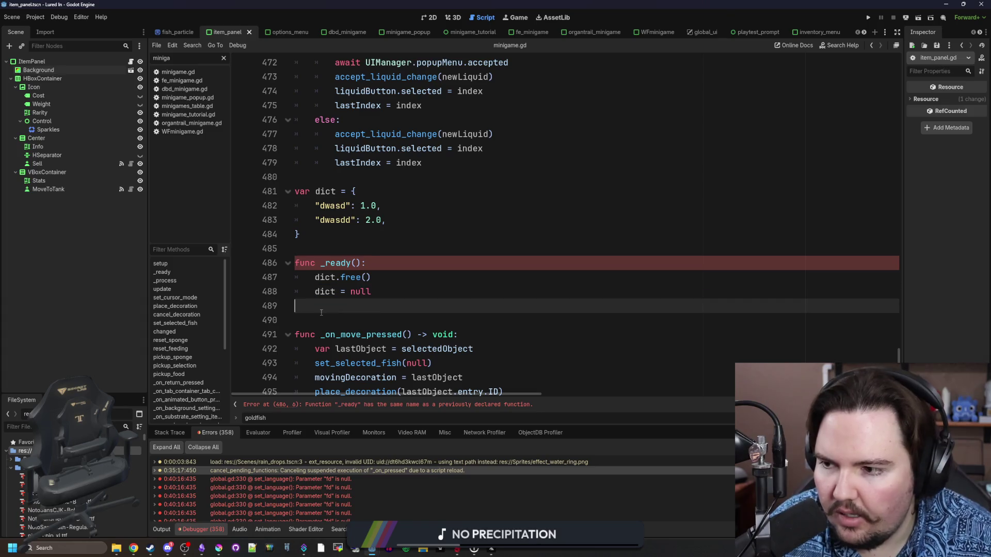
left_click_drag(371, 277, 312, 278)
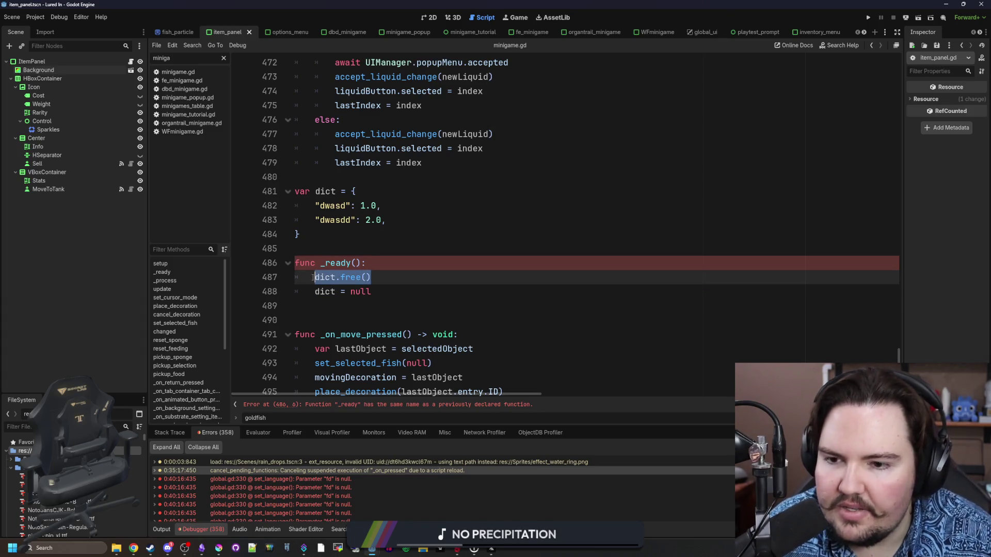
left_click(332, 250)
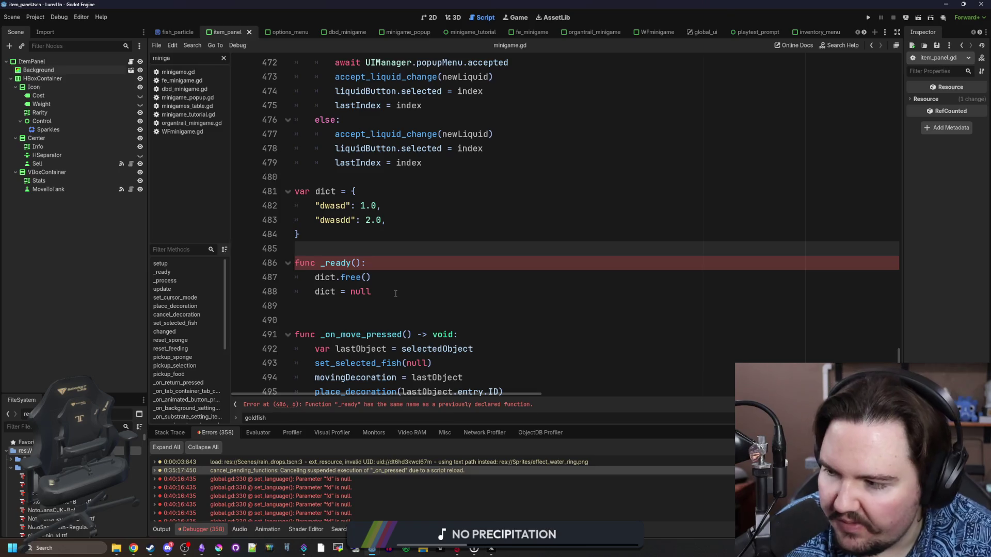
mouse_move(395, 294)
left_mouse_down()
mouse_move(361, 222)
mouse_move(297, 178)
left_mouse_up()
key("BackSpace")
key("BackSpace")
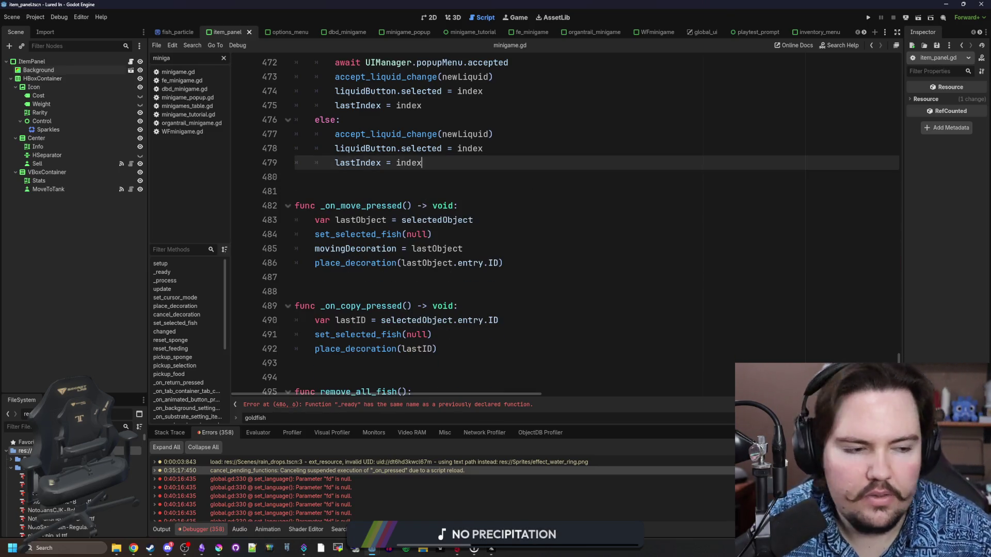
Step: Preview memory leak images from Educative.io, Baeldung, TechTerms and Unstop, then return to Godot
left_click(133, 548)
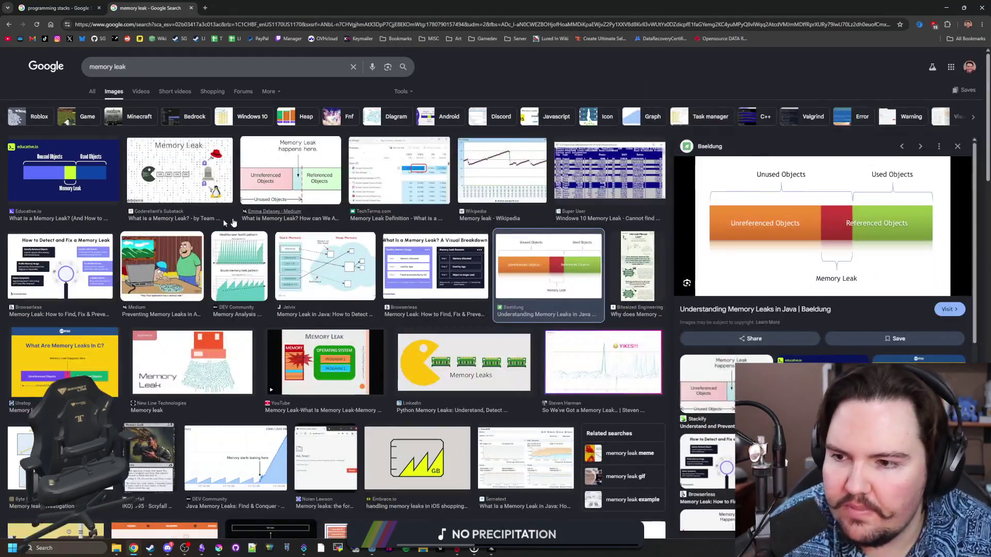
left_click(90, 180)
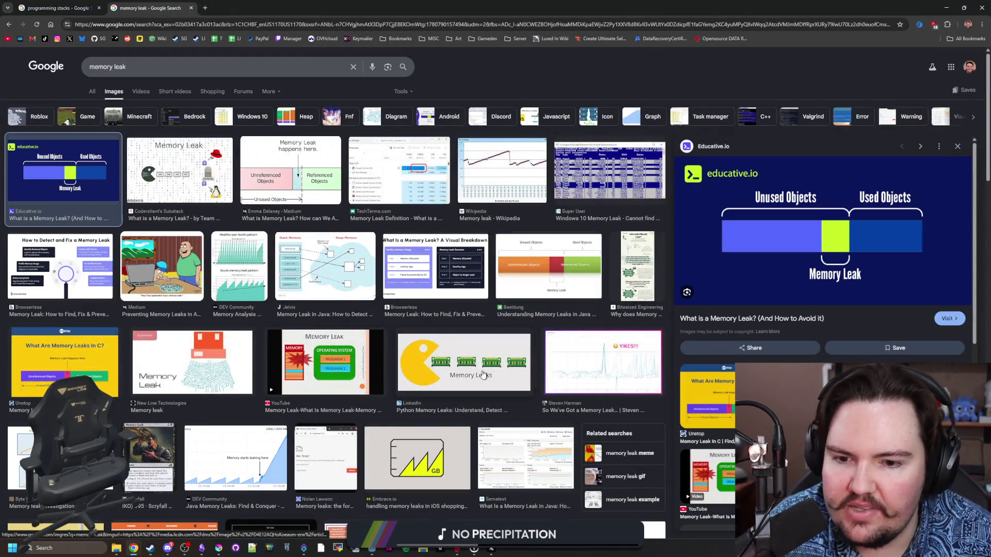
left_click(483, 375)
left_click(546, 270)
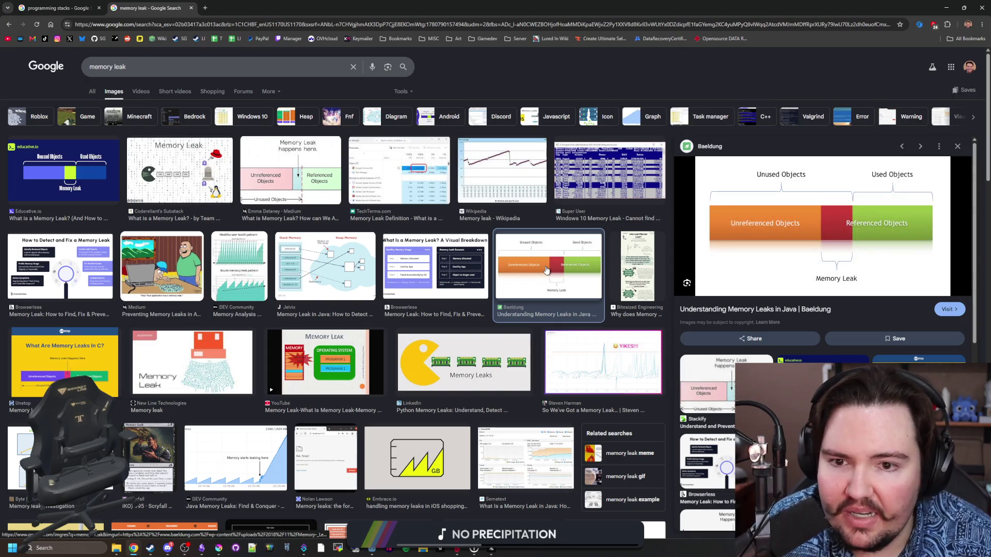
left_click(425, 173)
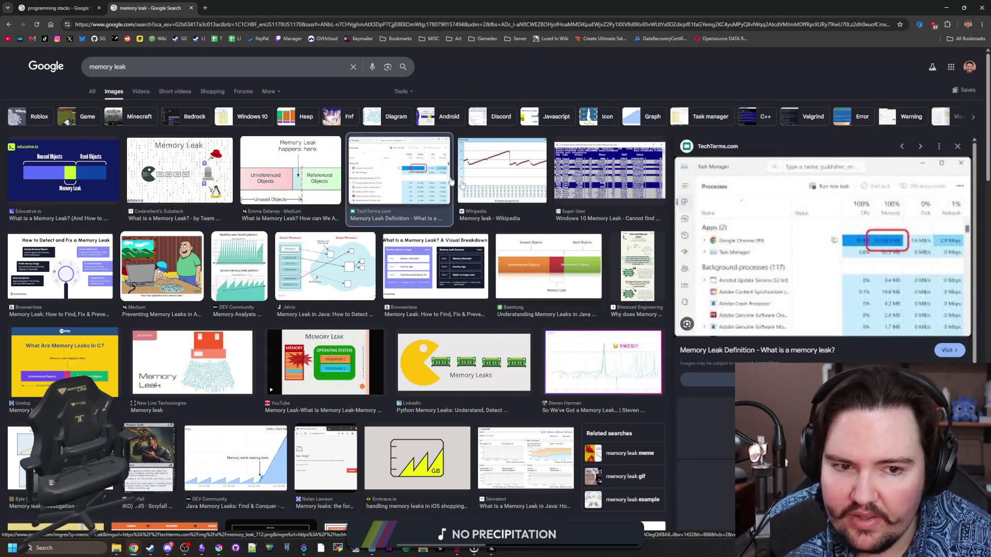
scroll(259, 296, "down", 4)
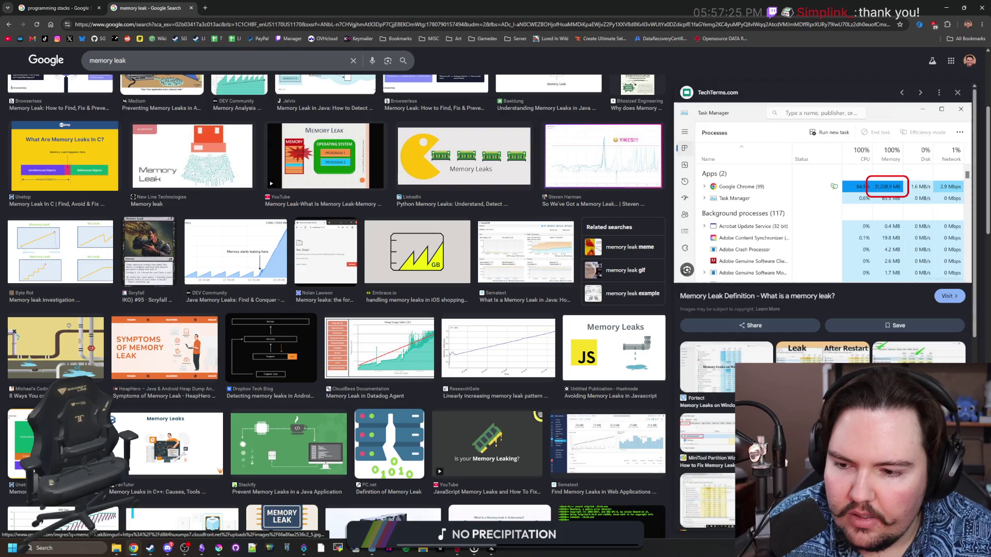
left_click(120, 418)
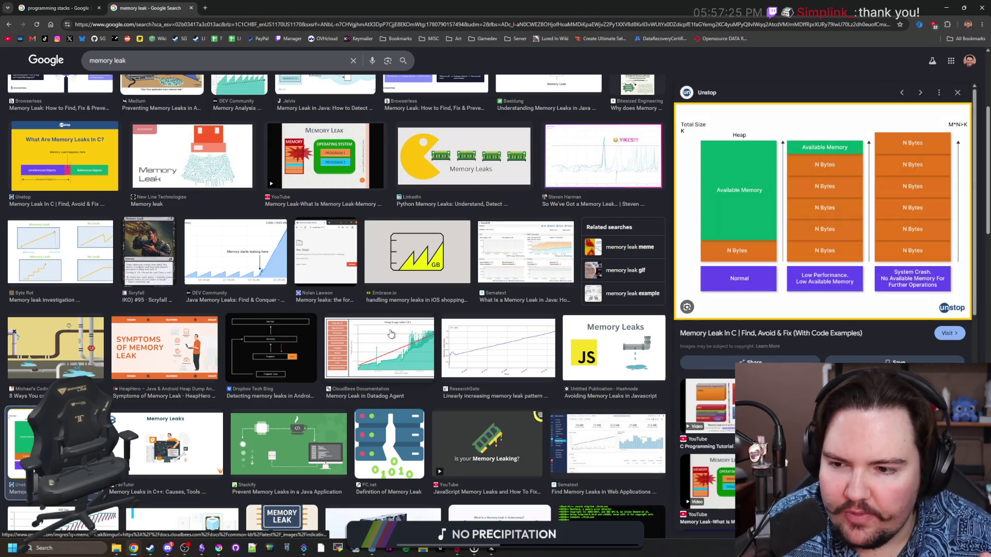
key("alt+Tab")
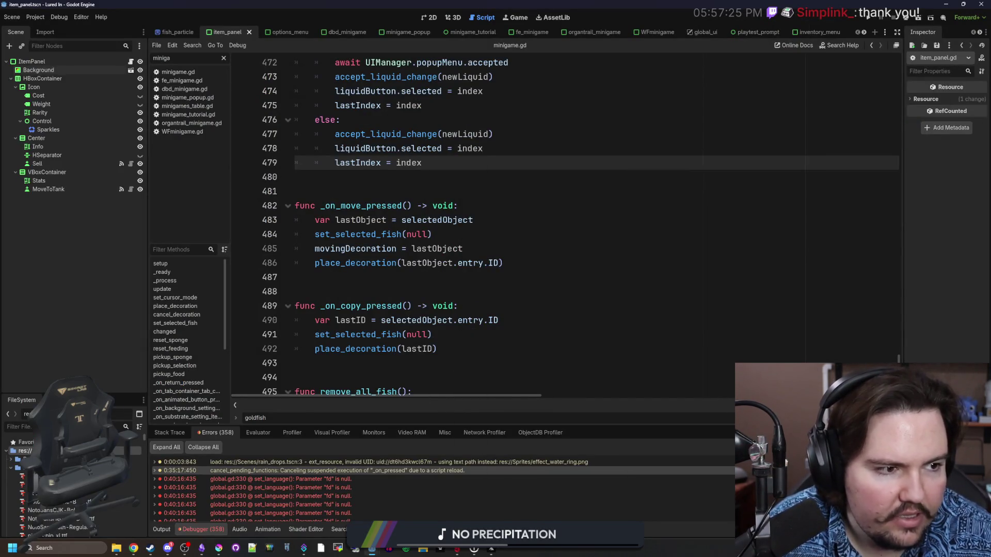
Step: Save minigame.gd and run the Lured In project in the Game view
left_click(414, 274)
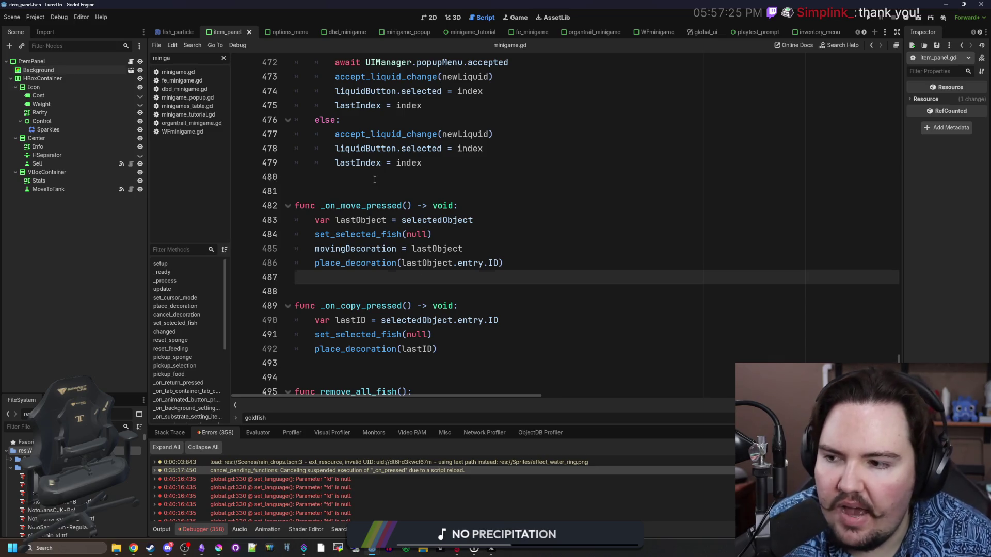
left_click(281, 192)
key("ctrl+s")
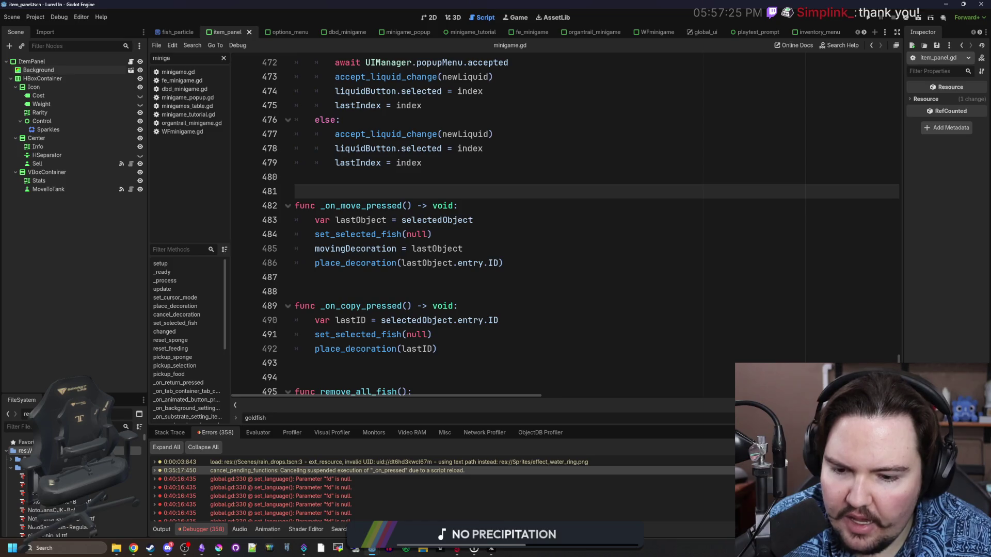
left_click(870, 17)
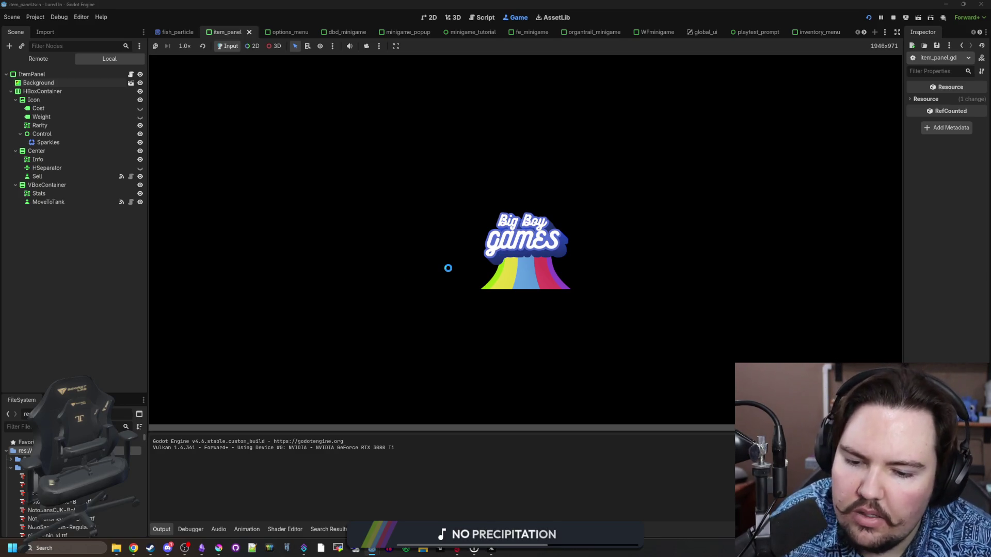
Step: Dismiss the playtest feedback message, delete the rock decoration from the tank, and bring Krita forward
mouse_move(457, 548)
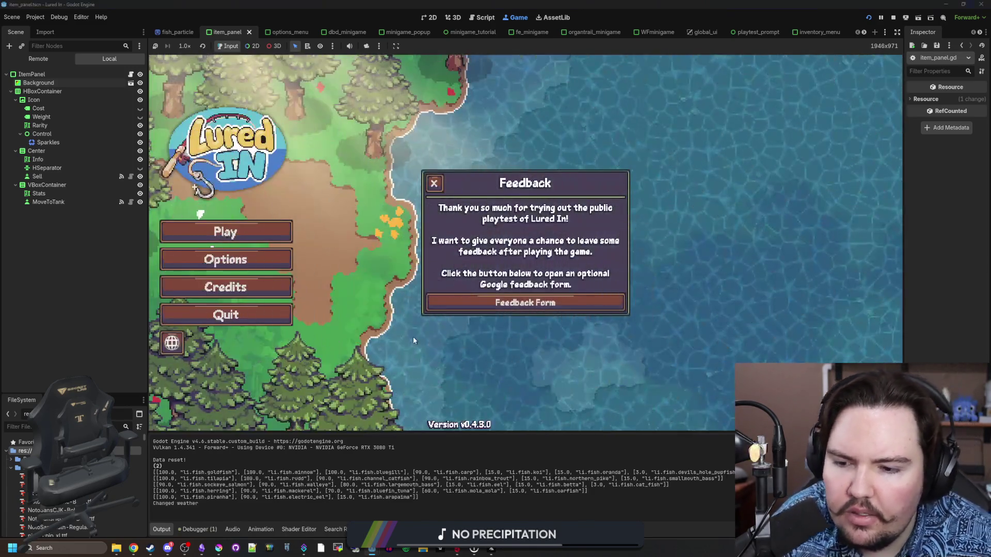
left_click(434, 184)
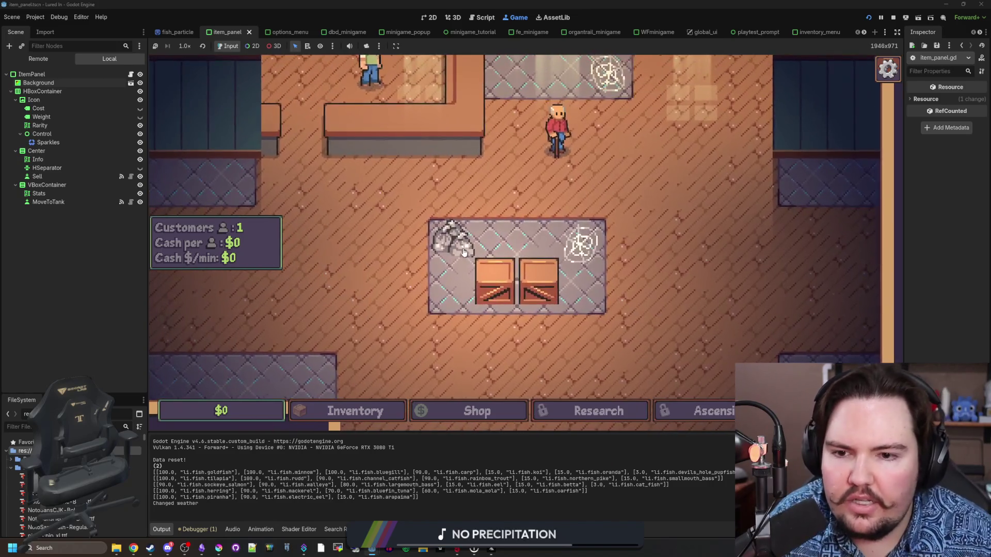
left_click(536, 251)
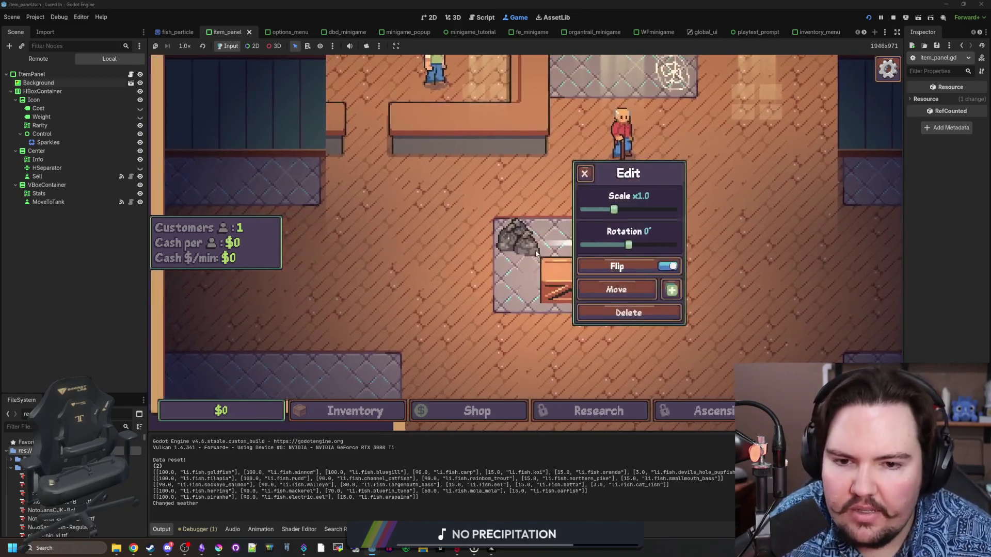
left_click(602, 318)
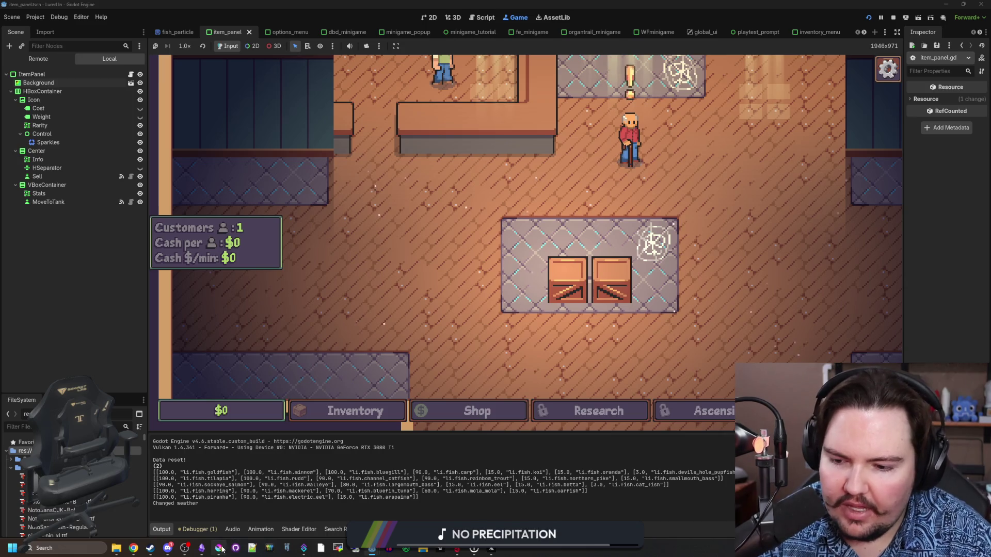
left_click(219, 501)
Step: Switch to the unsaved fish-sheet document and maximize the Krita window
left_click(382, 110)
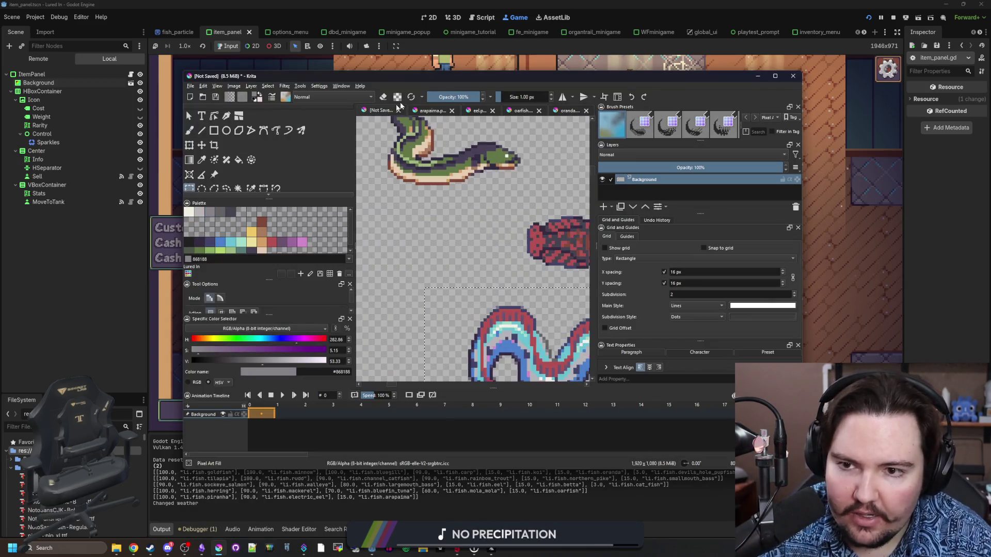
left_click_drag(446, 78, 447, 1)
scroll(272, 324, "up", 5)
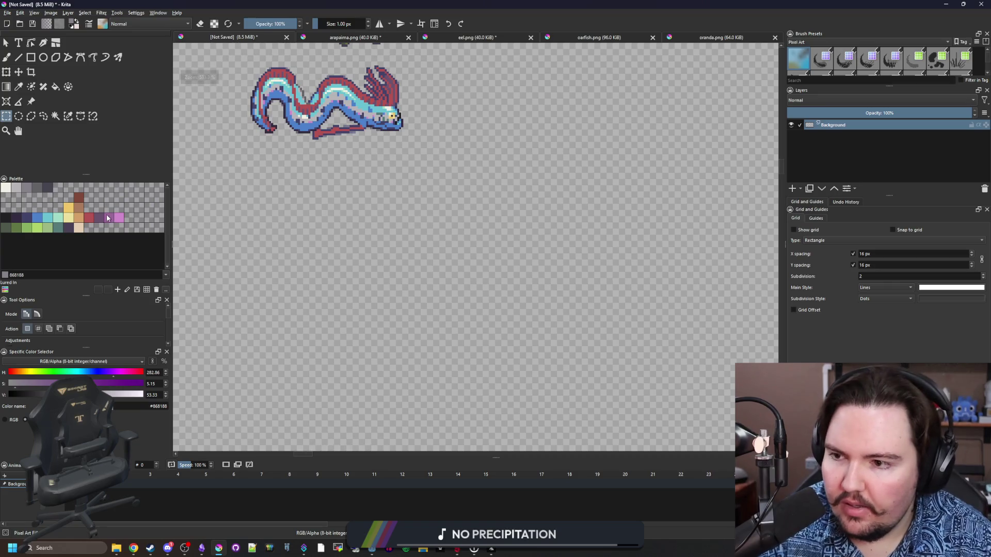
left_click_drag(278, 339, 277, 294)
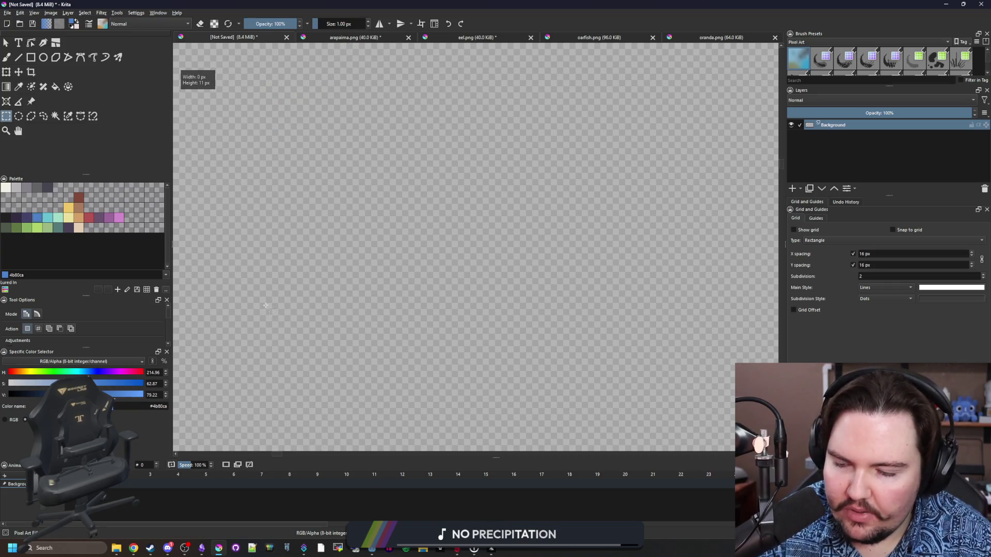
Step: With the pixel brush, draw a blue arrow, a small squiggle and a long baseline
key("b")
mouse_move(279, 335)
left_mouse_down()
mouse_move(279, 283)
mouse_move(285, 301)
mouse_move(471, 329)
left_mouse_up()
left_click_drag(258, 230, 287, 228)
scroll(270, 245, "down", 1)
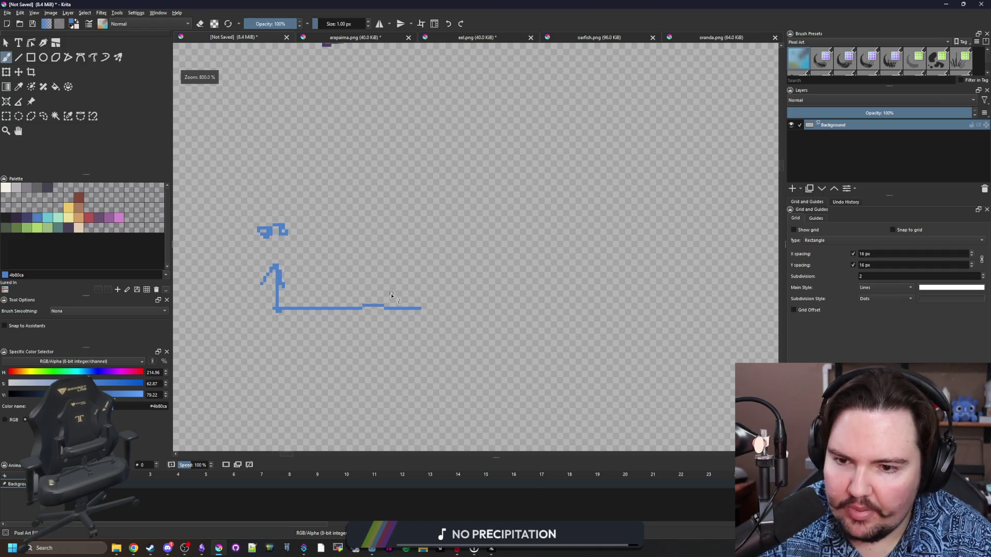
left_click_drag(411, 310, 646, 302)
scroll(369, 302, "up", 1)
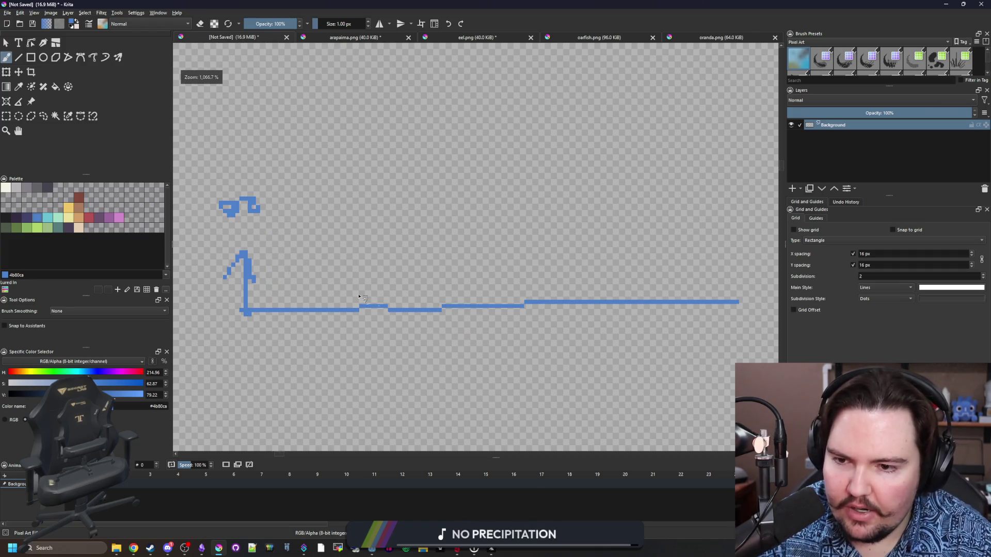
Step: Add red hooked marks, a red upward arrow and red scribbles along the baseline
left_click(93, 220)
mouse_move(394, 309)
left_mouse_down()
mouse_move(394, 250)
mouse_move(409, 271)
left_mouse_up()
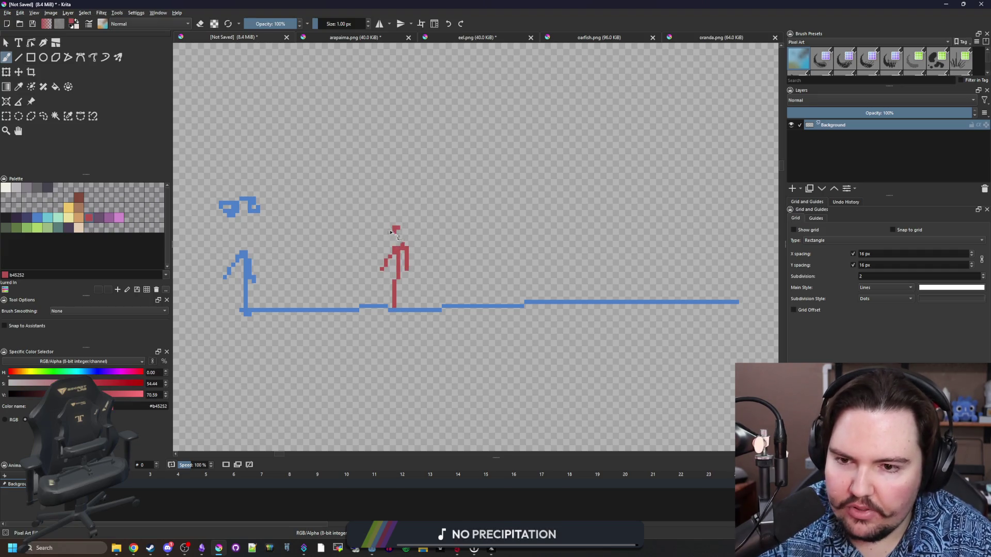
mouse_move(391, 232)
left_mouse_down()
mouse_move(401, 199)
mouse_move(432, 172)
mouse_move(435, 210)
left_mouse_up()
scroll(413, 219, "down", 2)
scroll(384, 253, "up", 2)
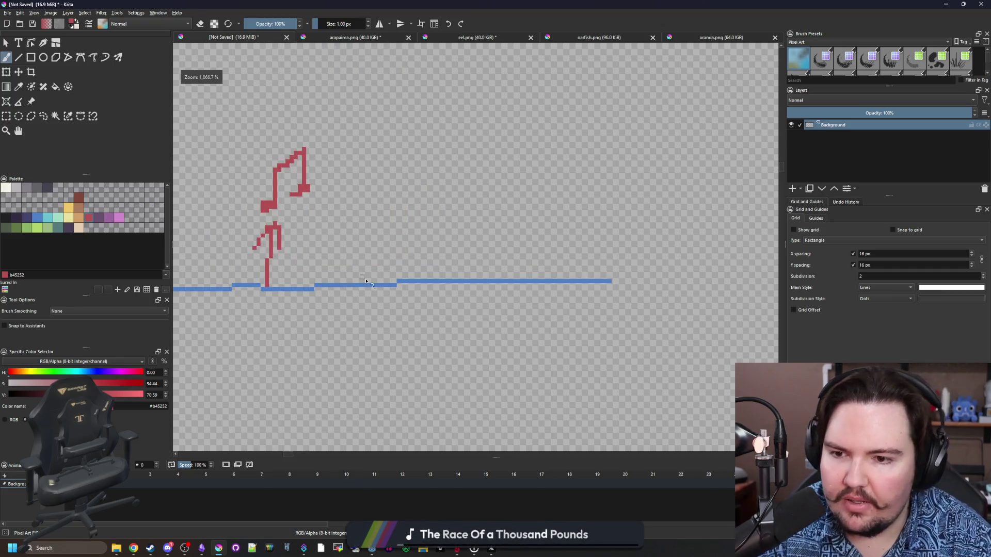
mouse_move(395, 285)
left_mouse_down()
mouse_move(399, 238)
mouse_move(415, 249)
left_mouse_up()
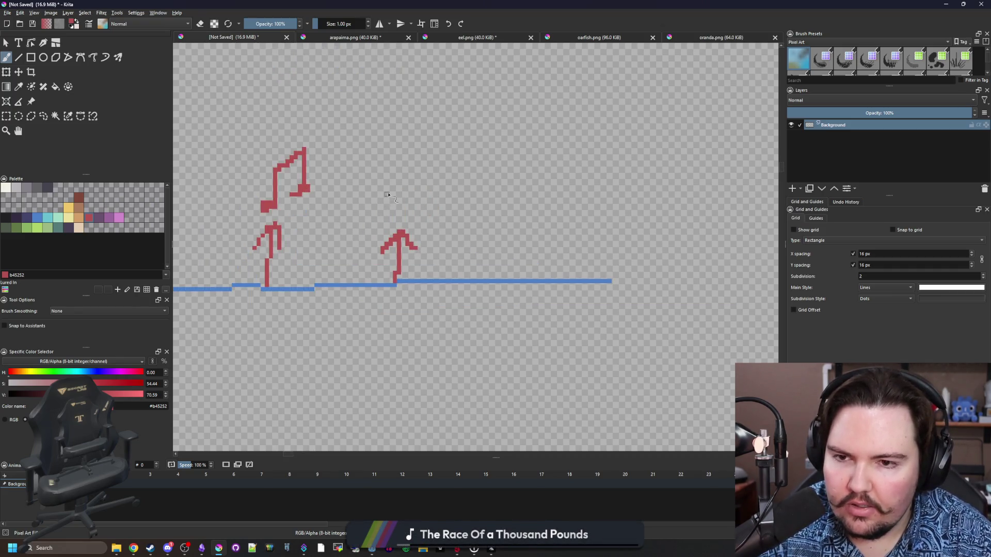
mouse_move(393, 175)
left_mouse_down()
mouse_move(412, 155)
mouse_move(441, 169)
left_mouse_up()
left_click_drag(392, 195, 411, 150)
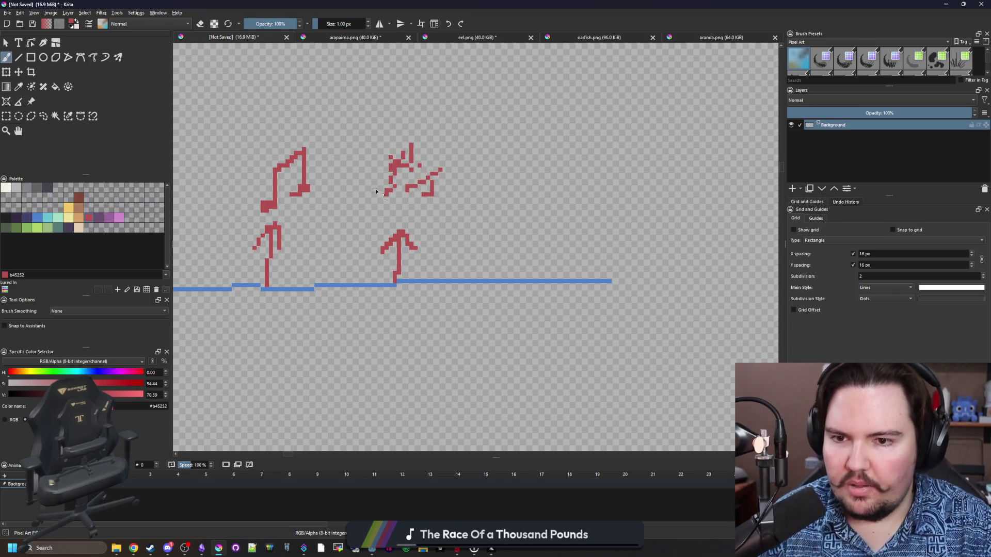
left_click_drag(357, 187, 376, 164)
left_click_drag(557, 282, 452, 305)
Step: Pick tan, then switch back to blue to trace the arrow and start writing 'Queue'
left_click(83, 218)
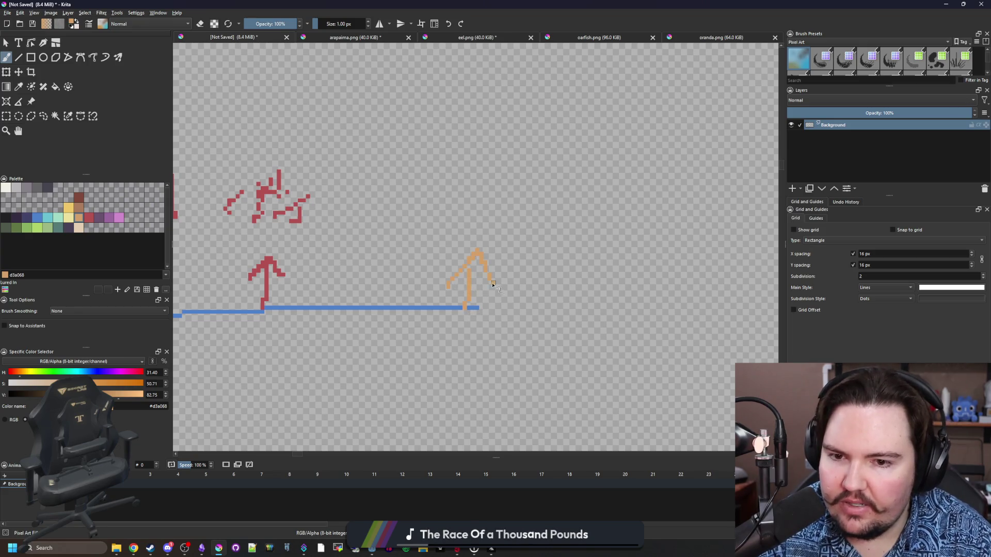
left_click(37, 218)
mouse_move(466, 295)
left_mouse_down()
mouse_move(473, 253)
mouse_move(448, 283)
left_mouse_up()
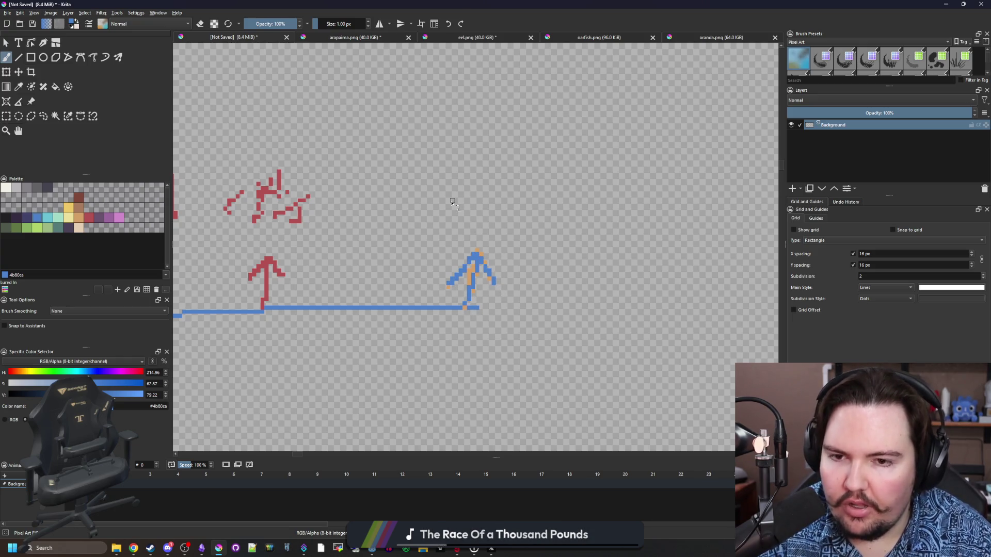
mouse_move(440, 202)
left_mouse_down()
mouse_move(428, 216)
mouse_move(470, 218)
left_mouse_up()
mouse_move(476, 203)
left_mouse_down()
mouse_move(484, 217)
mouse_move(534, 209)
mouse_move(526, 225)
mouse_move(595, 201)
mouse_move(640, 227)
mouse_move(669, 216)
left_mouse_up()
Step: Finish the 'Queue_Error?' note in blue and cross it out with two yellow strokes
left_click(669, 222)
scroll(469, 236, "down", 5)
scroll(469, 245, "up", 6)
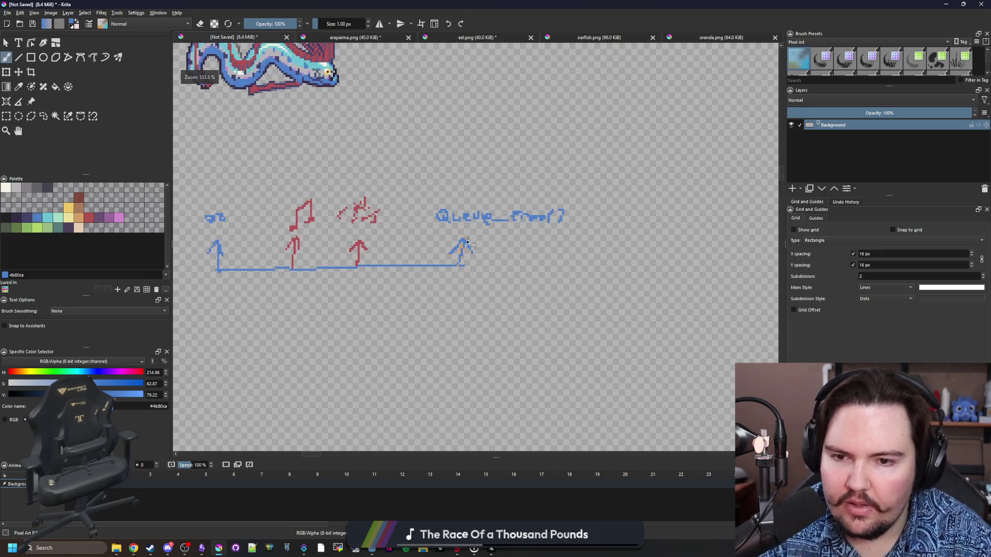
left_click(68, 208)
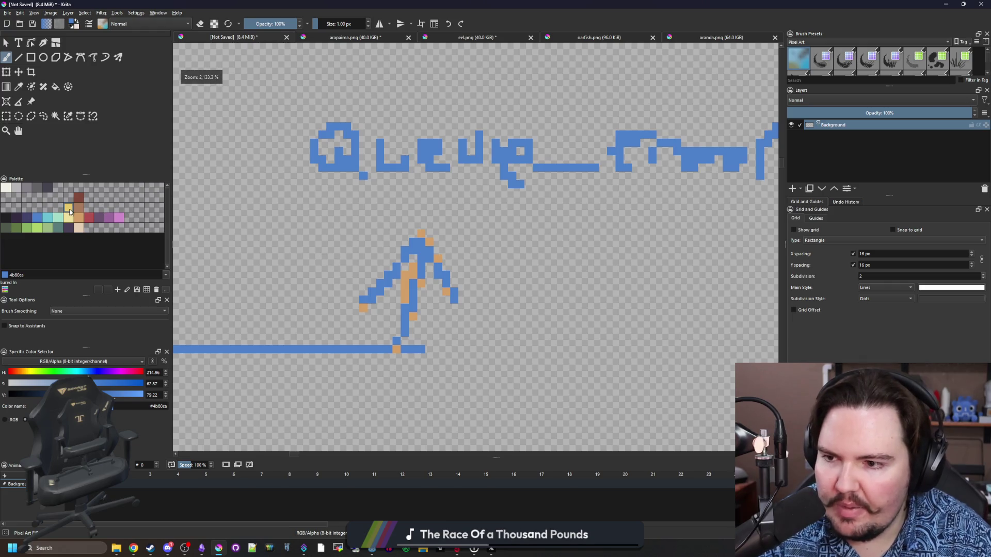
scroll(322, 253, "down", 1)
left_click_drag(293, 141, 609, 259)
left_click_drag(321, 277, 524, 156)
Step: Sample the baseline's blue and extend the baseline further to the right
key("p")
left_click(371, 297)
key("b")
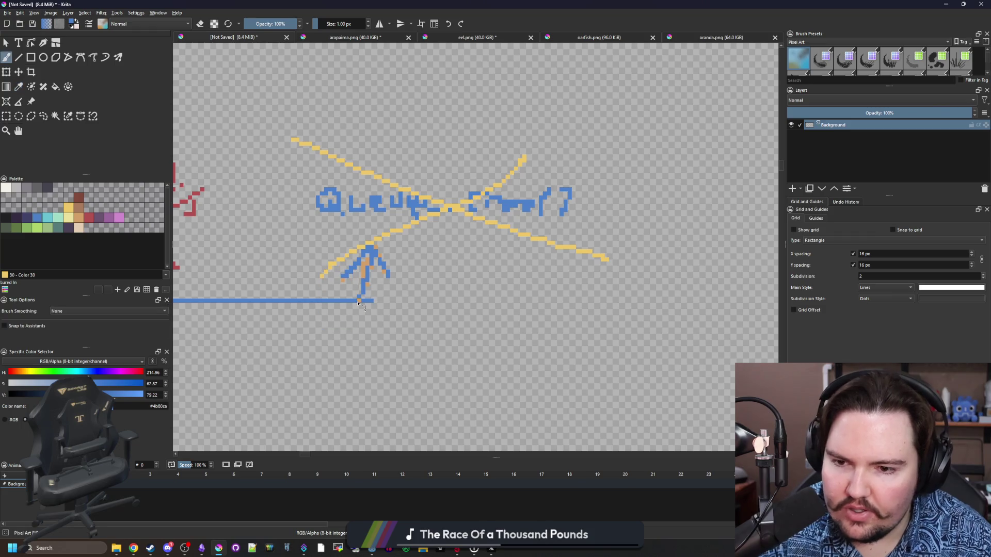
left_click_drag(362, 300, 839, 300)
scroll(624, 284, "down", 5)
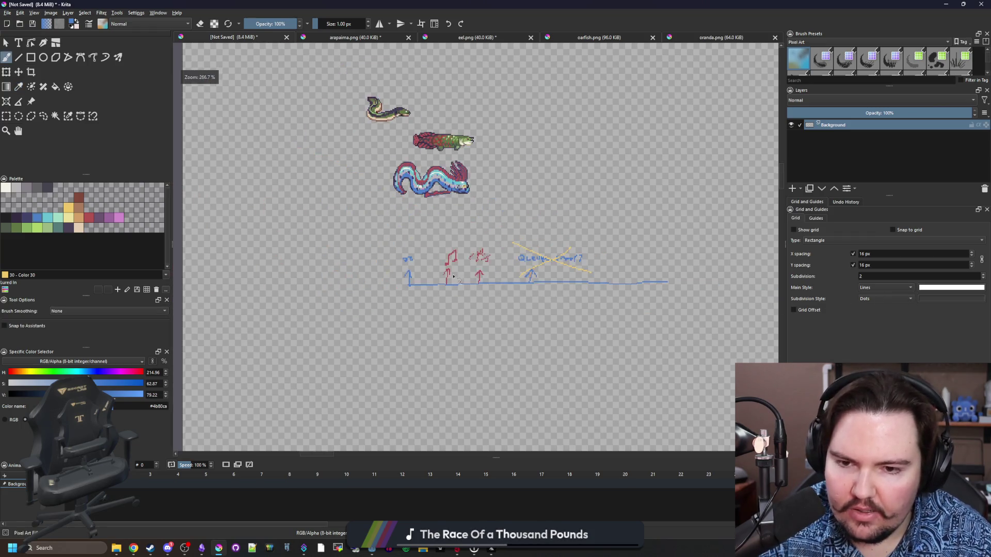
scroll(479, 285, "up", 2)
left_click_drag(566, 255, 531, 253)
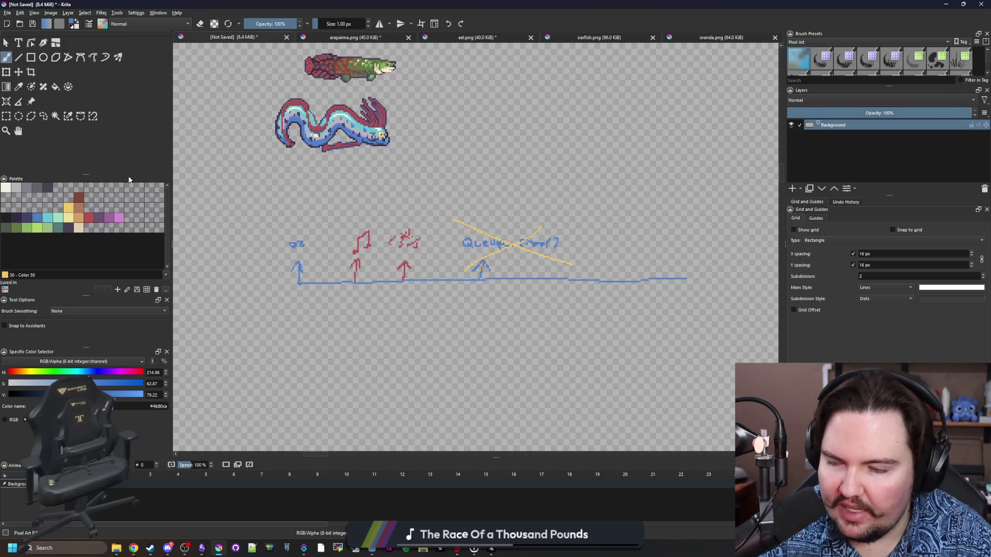
Step: Rectangle-select the whole sketch below the sprites and erase it
left_click(10, 118)
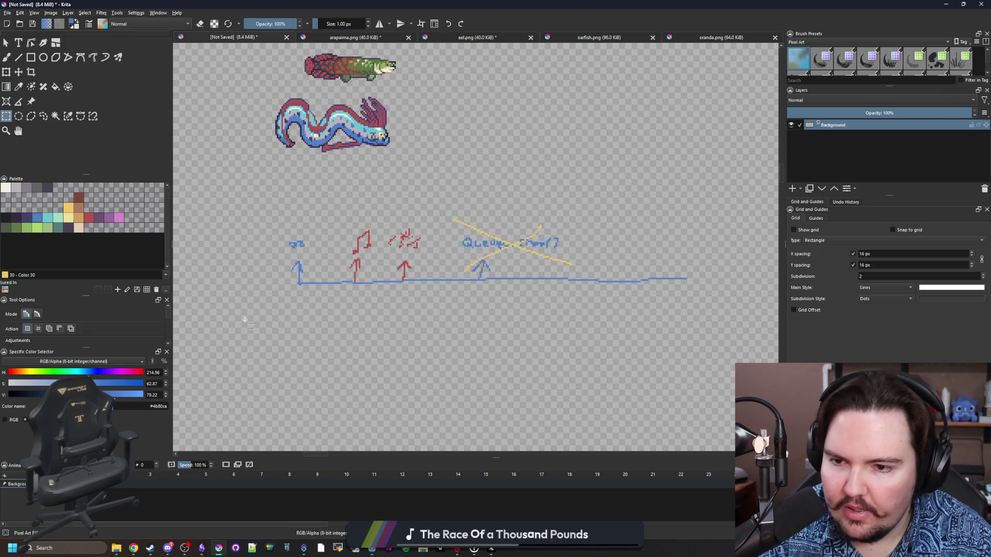
mouse_move(245, 321)
left_mouse_down()
mouse_move(693, 178)
mouse_move(728, 183)
left_mouse_up()
key("Delete")
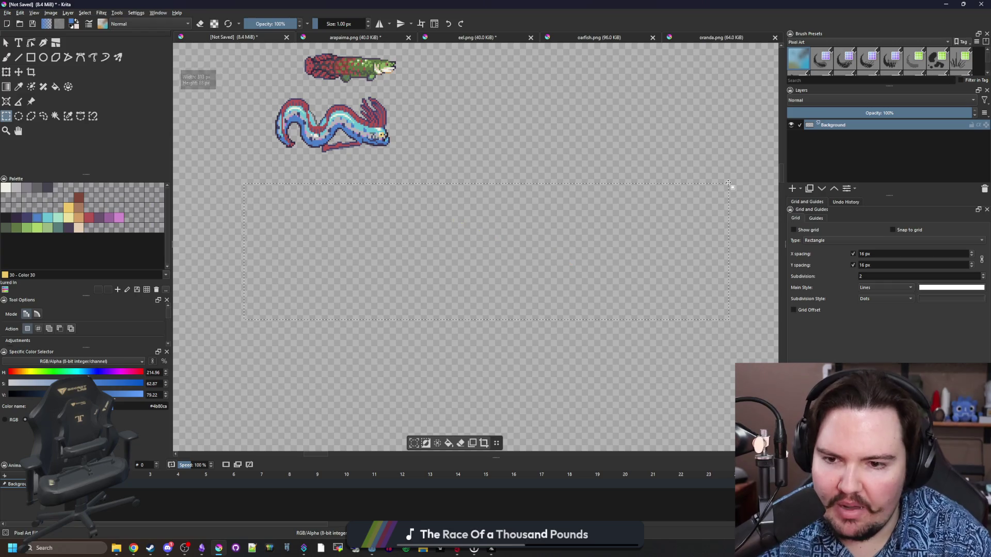
left_click(728, 183)
Step: Stop the running game, save minigame.gd, and open a new Chrome window
left_click_drag(571, 8, 449, 336)
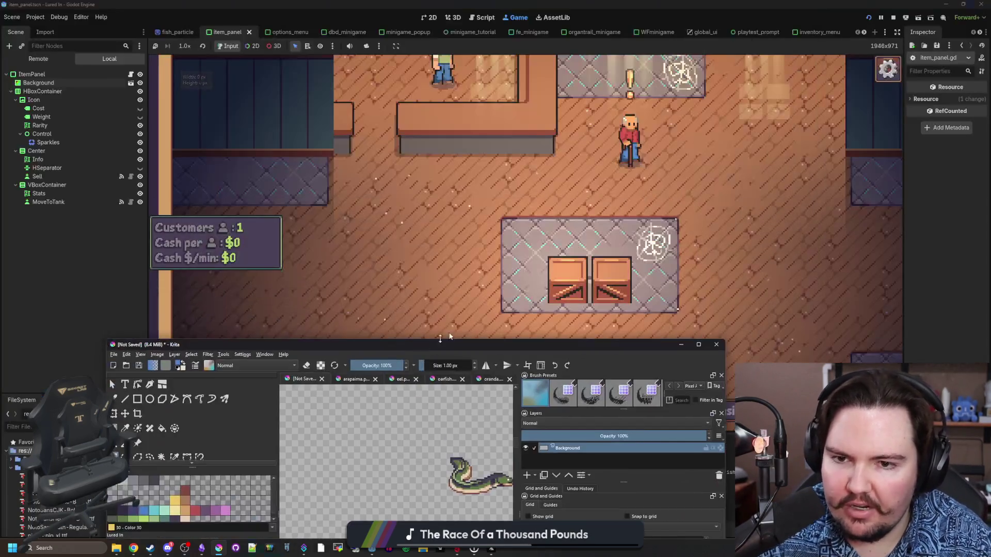
left_click(485, 209)
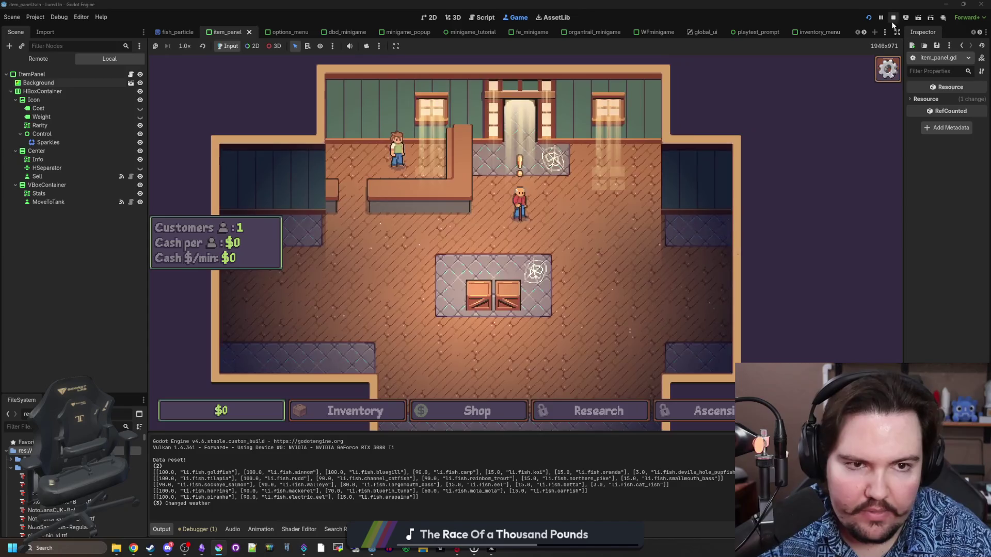
left_click(893, 18)
left_click(529, 210)
key("ctrl+s")
left_click(414, 192)
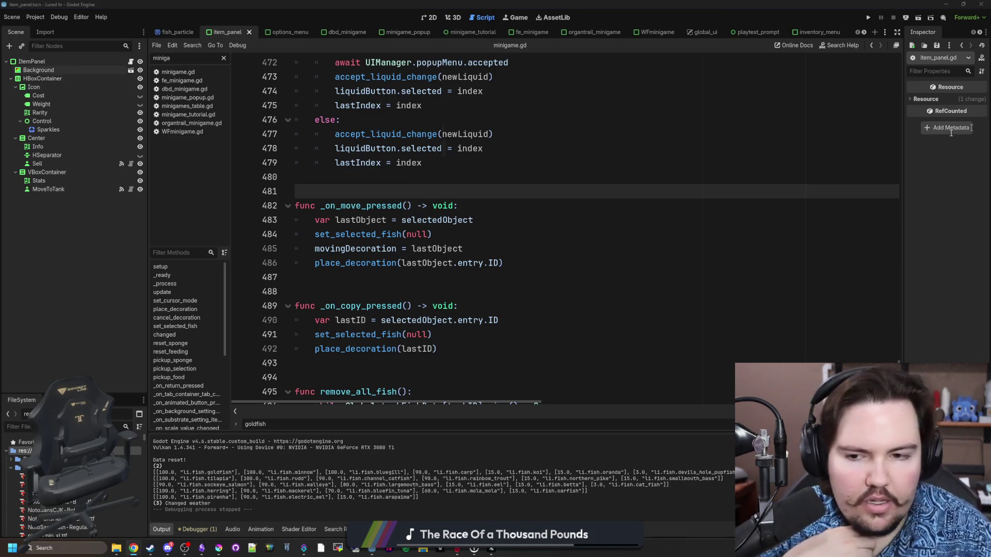
key("super+2")
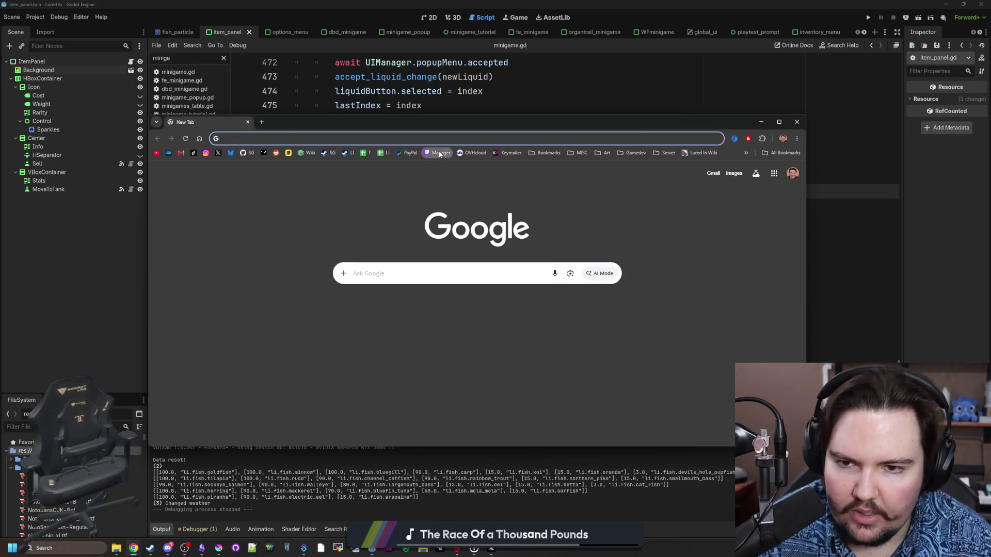
Step: Open the Twitch Stream Manager, then the streamer's own channel page in a new tab
left_click(440, 153)
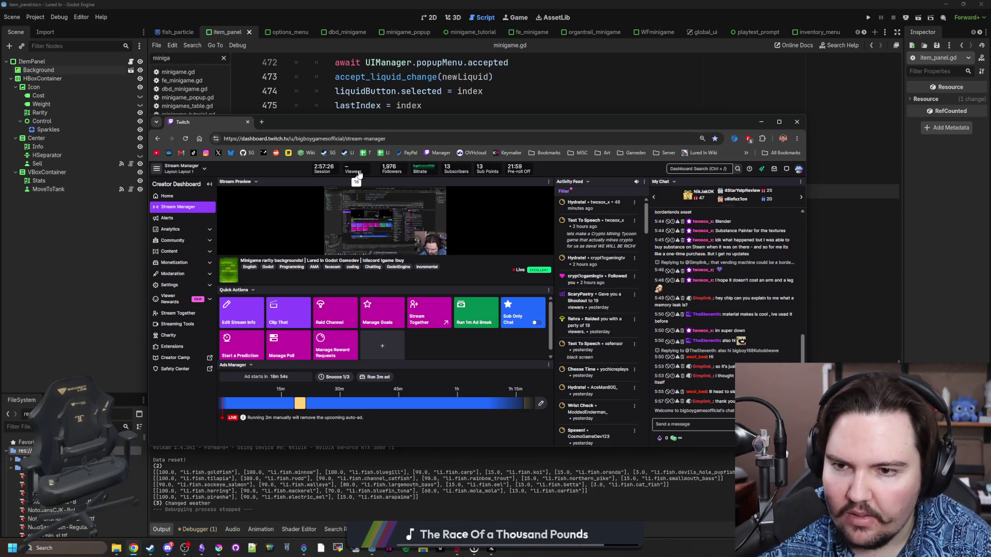
left_click(262, 121)
type("twitch.tv/bigboy")
key("Return")
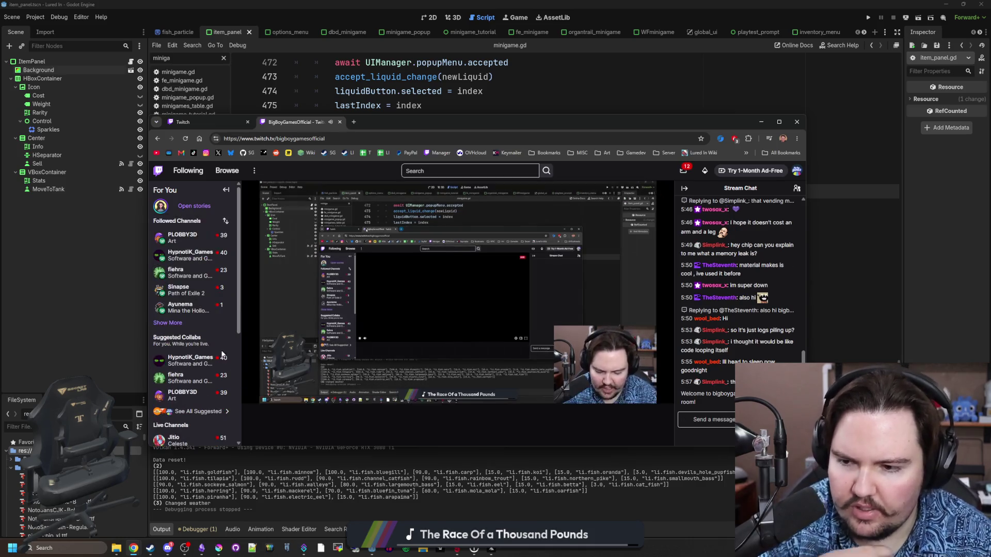
Step: Open a followed channel in a new tab from the expanded list, then return to Stream Manager
mouse_move(200, 234)
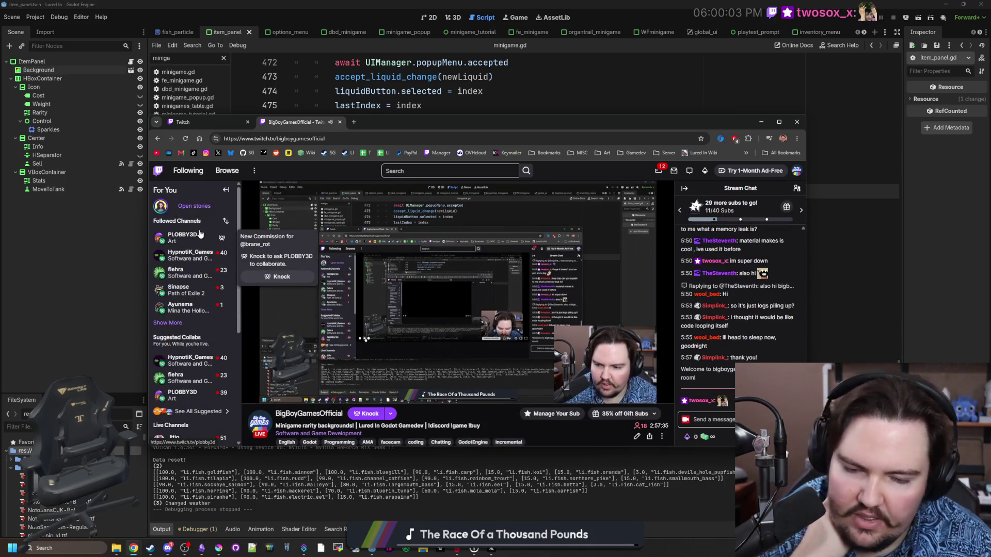
left_click(167, 323)
mouse_move(194, 273)
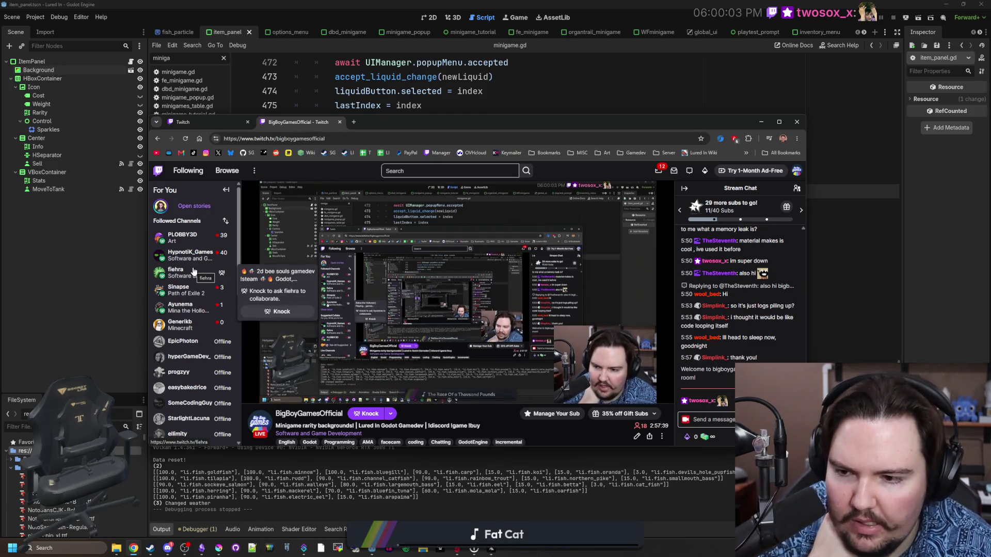
middle_click(198, 275)
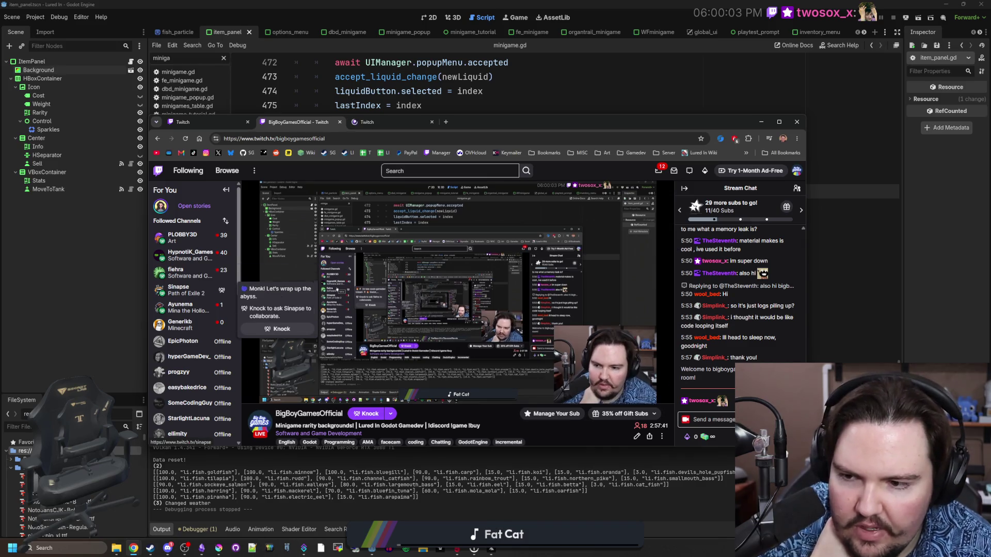
key("ctrl+Tab")
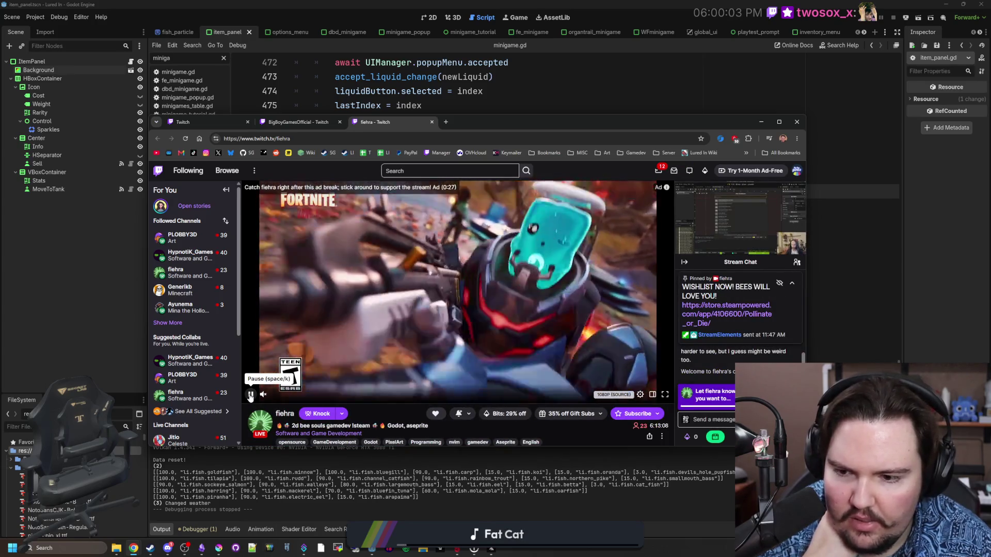
left_click(300, 122)
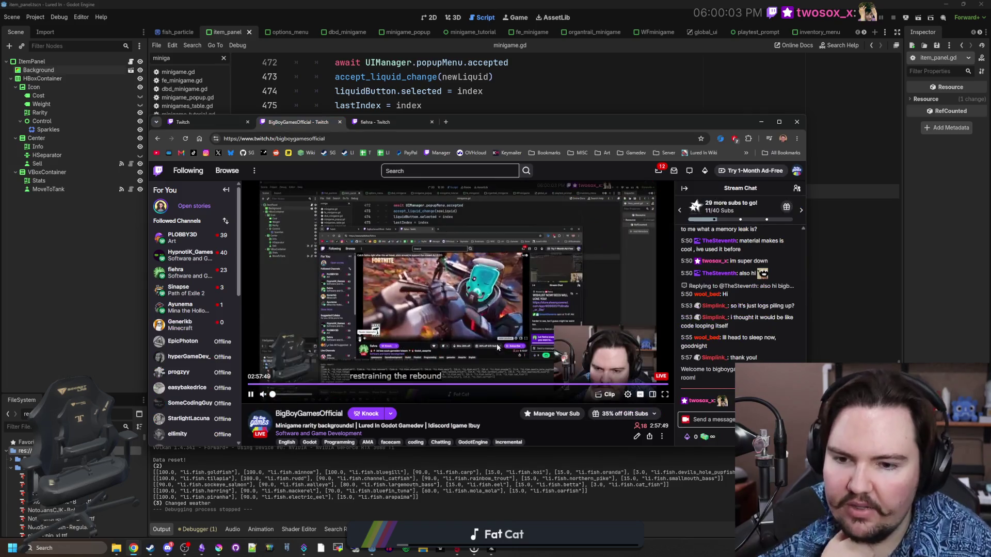
left_click(194, 122)
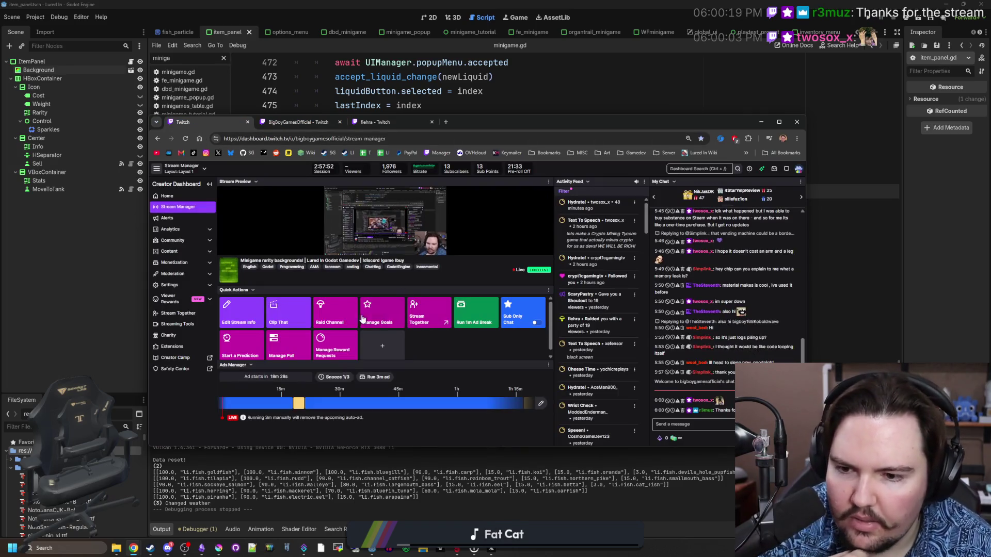